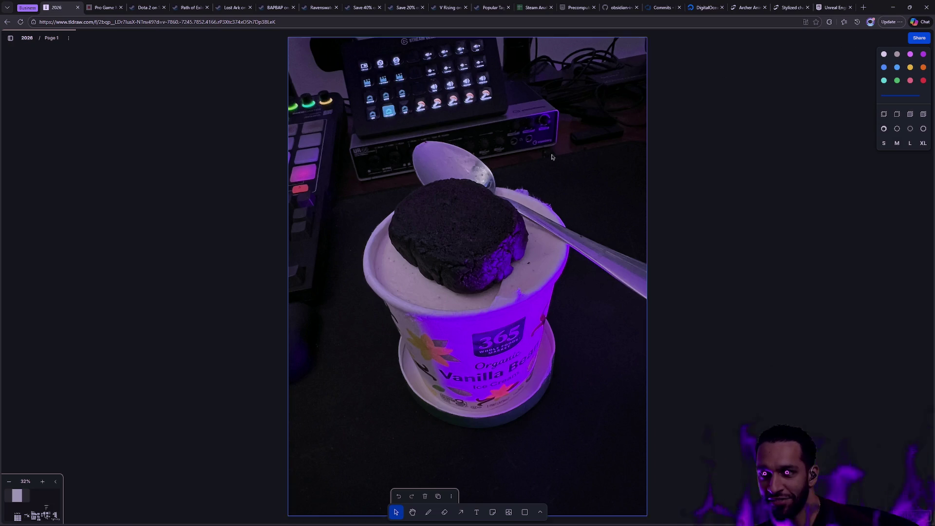
Select everything on the tldraw board, including the ice-cream photo, and delete it.
click(624, 208)
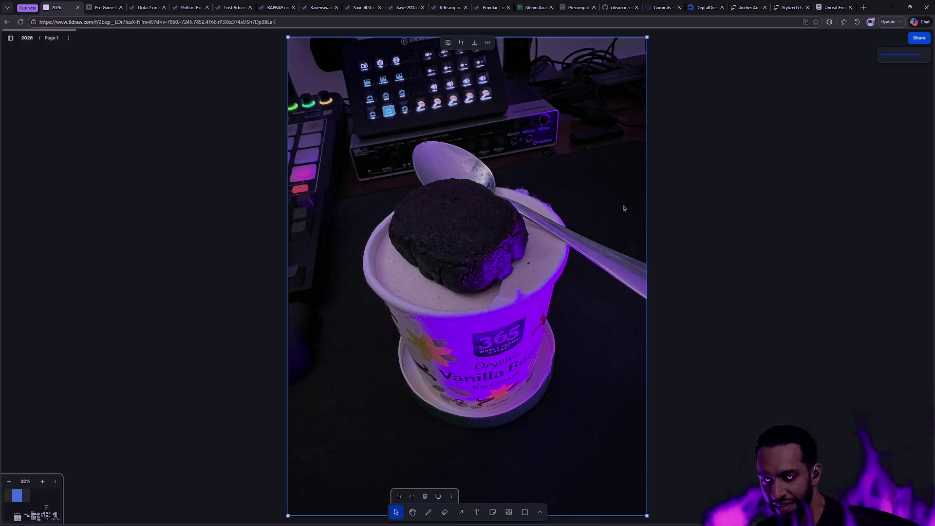
click(715, 302)
key(ctrl+a)
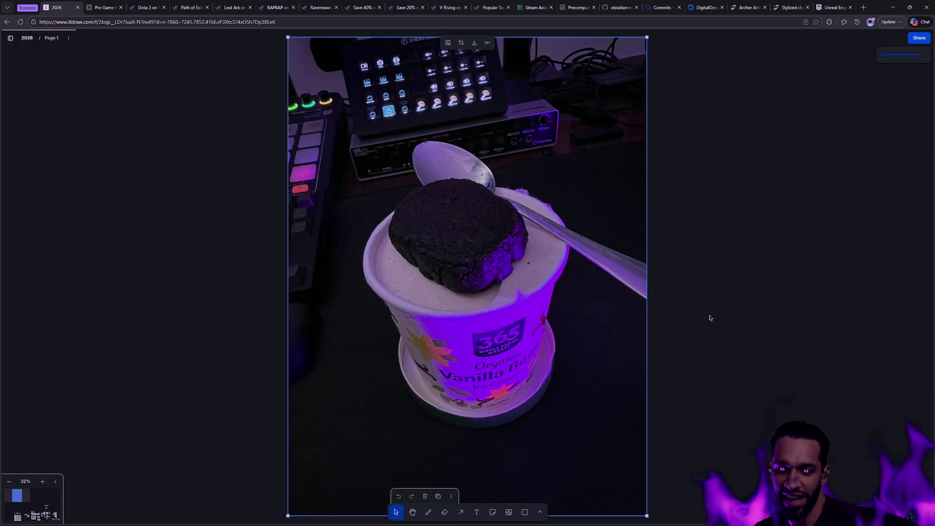
key(Delete)
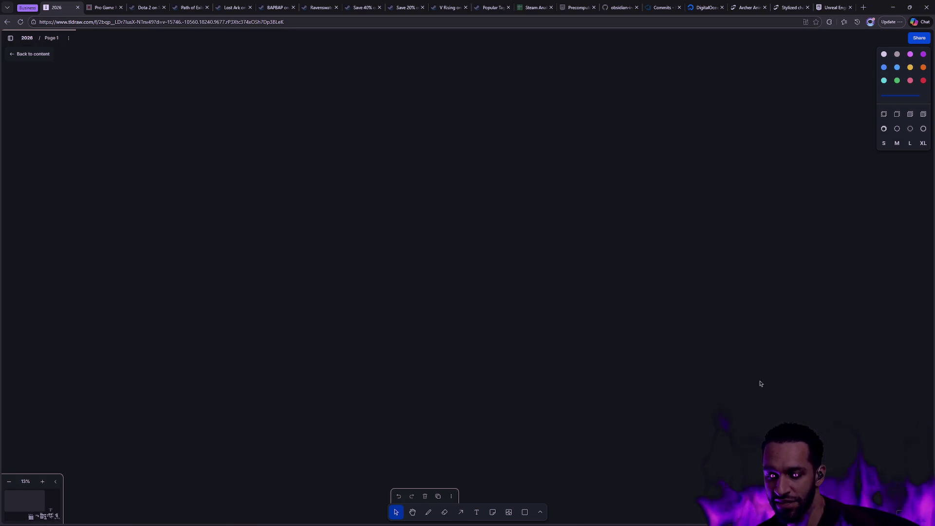
Scroll the canvas back to the diagrams, graph and circle maps, then start a new browser tab.
scroll(802, 418, down, 10)
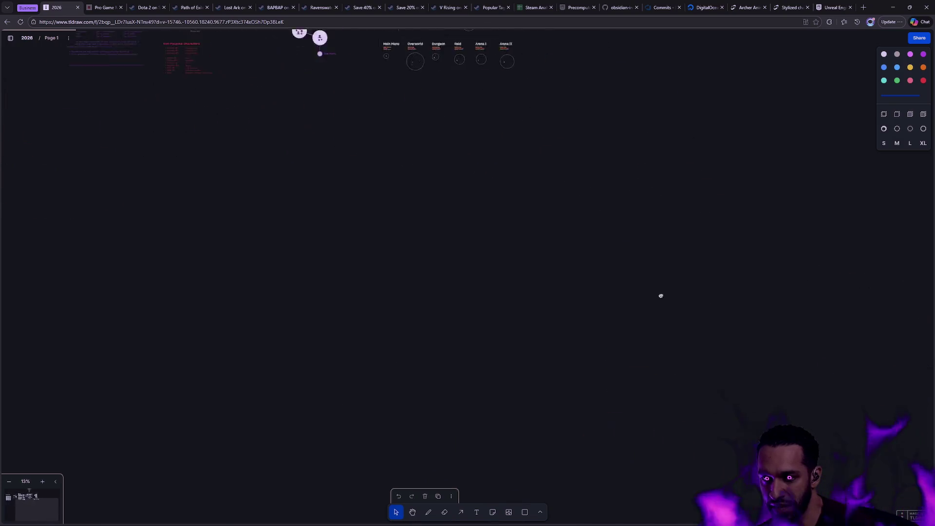
scroll(597, 283, up, 5)
scroll(560, 232, up, 5)
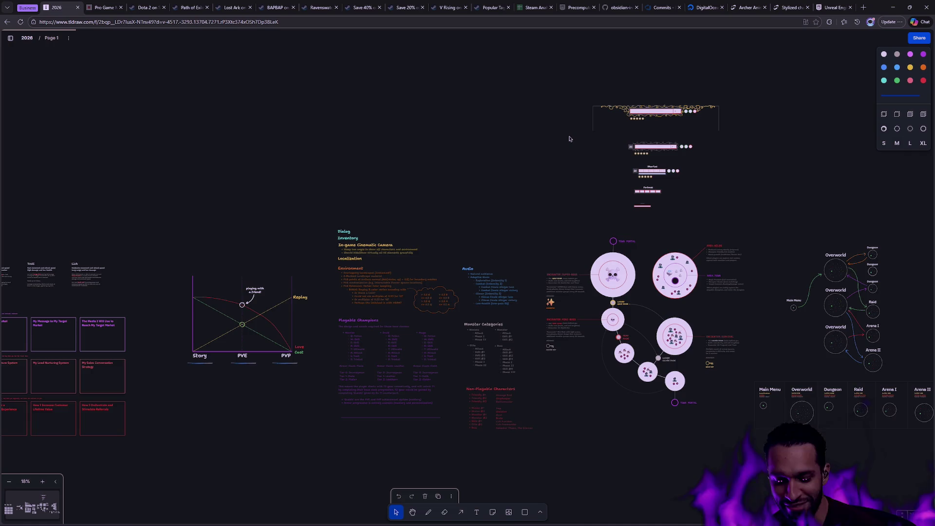
key(ctrl+t)
Search Bing for 'patrick bateman' and switch to the image results.
text(patrick bateman)
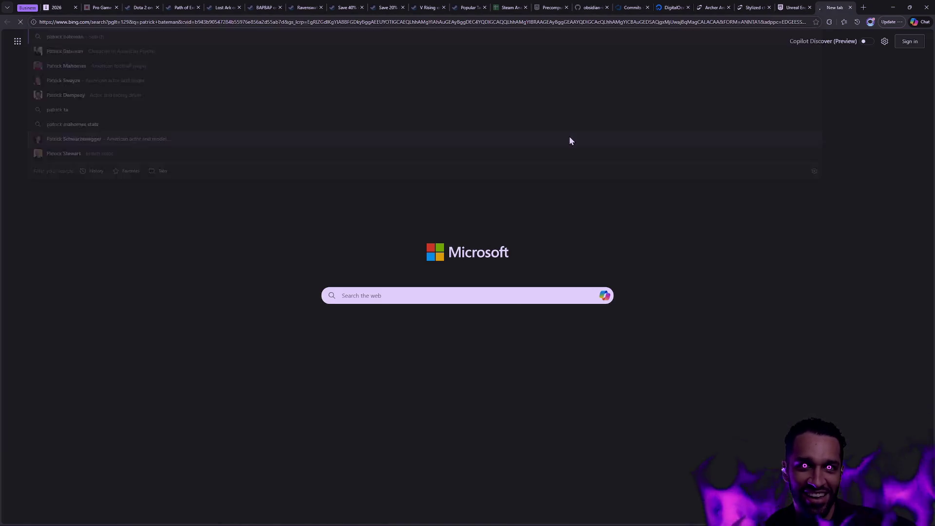
key(Return)
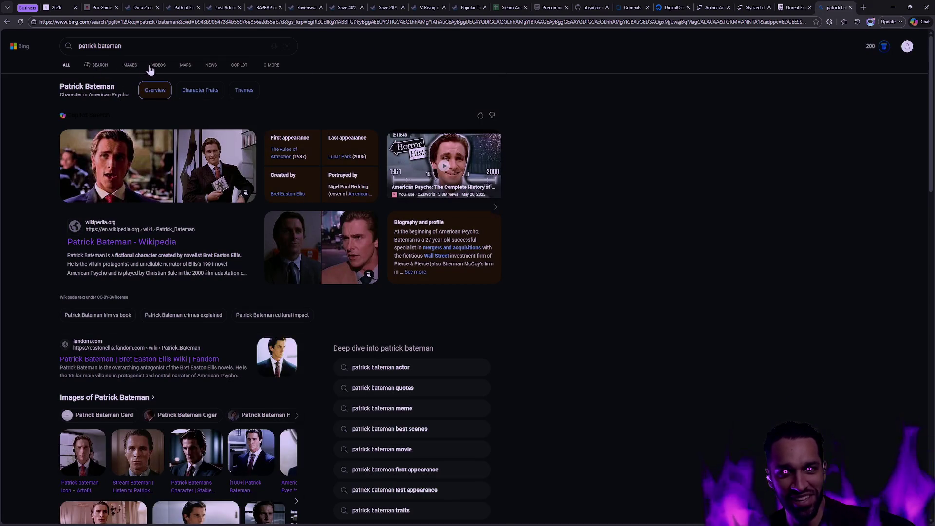
click(130, 67)
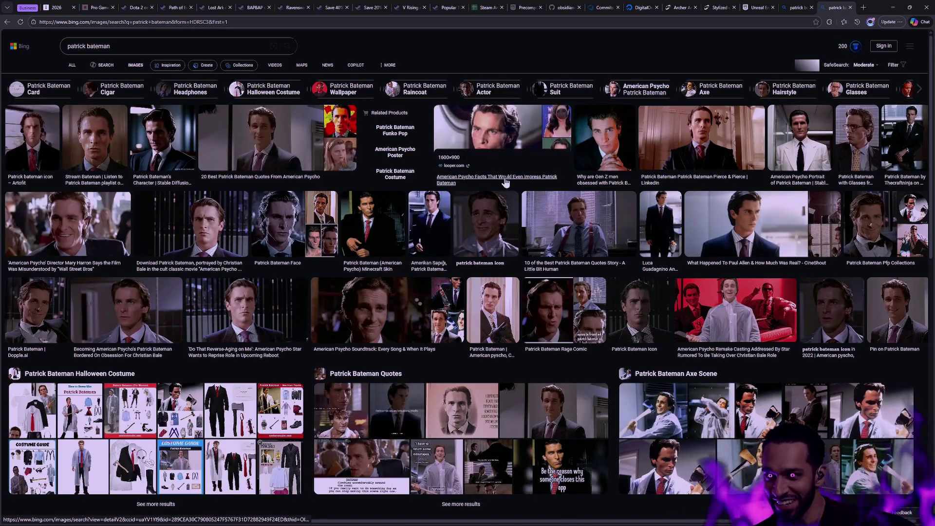
Refine the image search with 'upside down', browse the results, then return to the web results.
click(139, 49)
text(upside down)
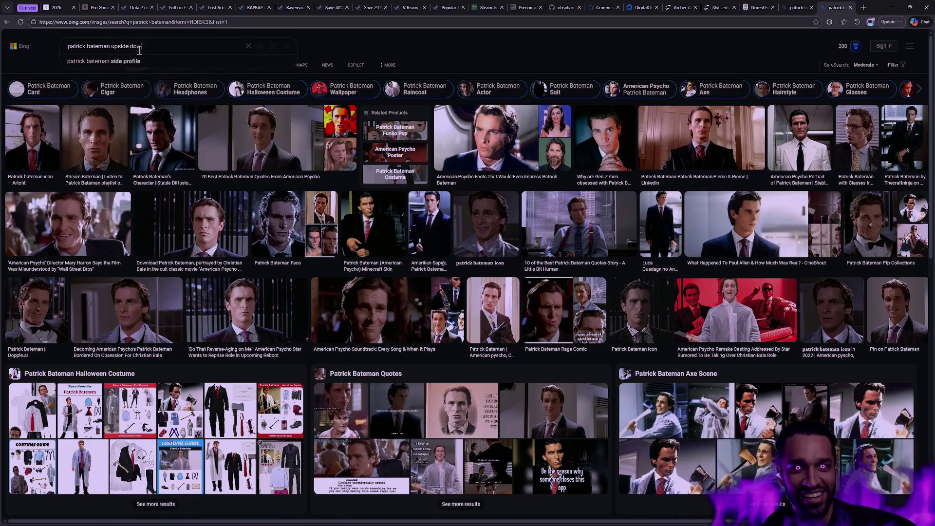
key(Return)
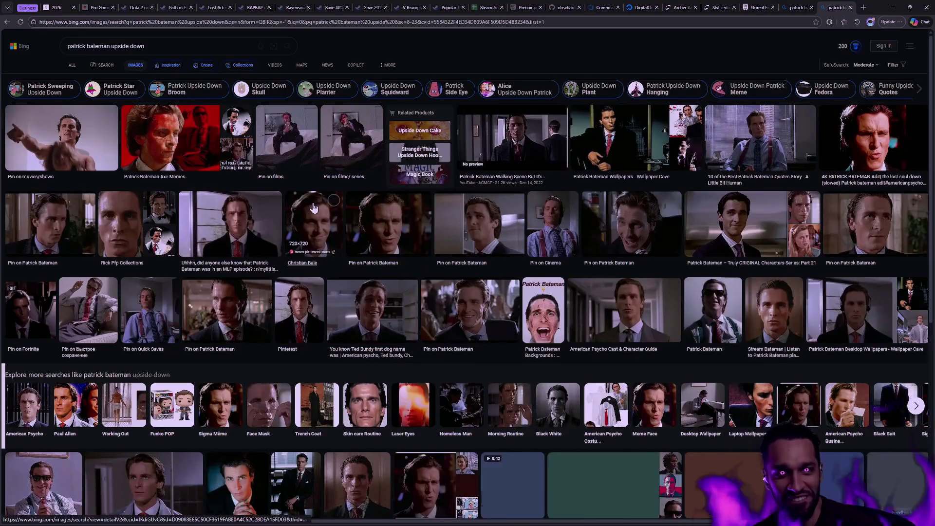
scroll(399, 204, down, 2)
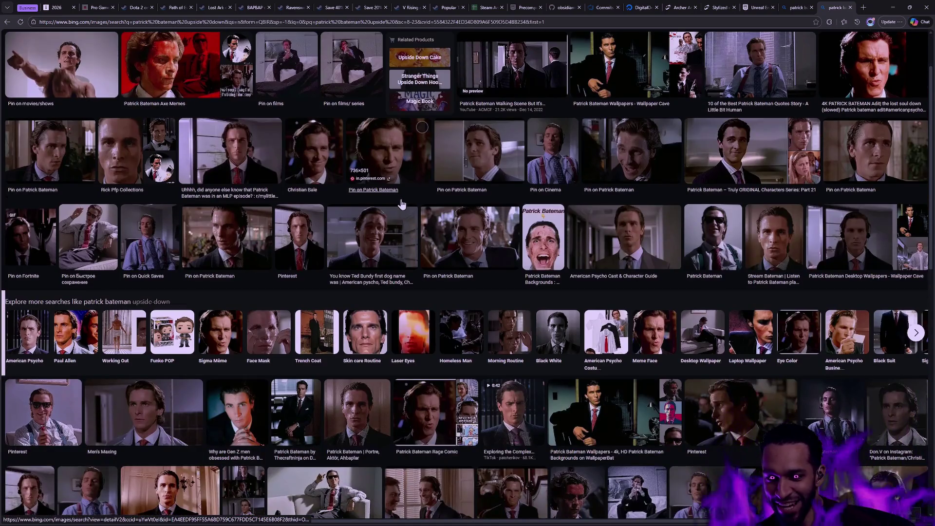
scroll(401, 204, down, 5)
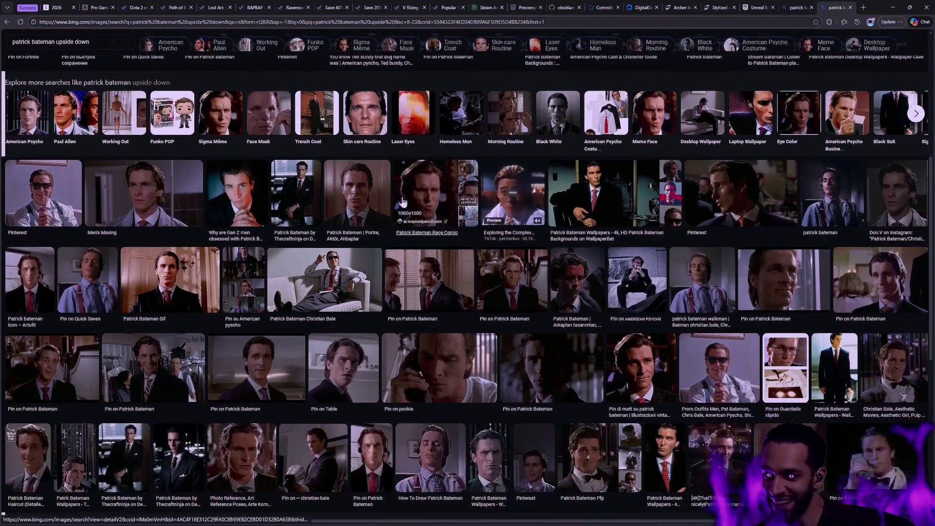
scroll(403, 201, down, 2)
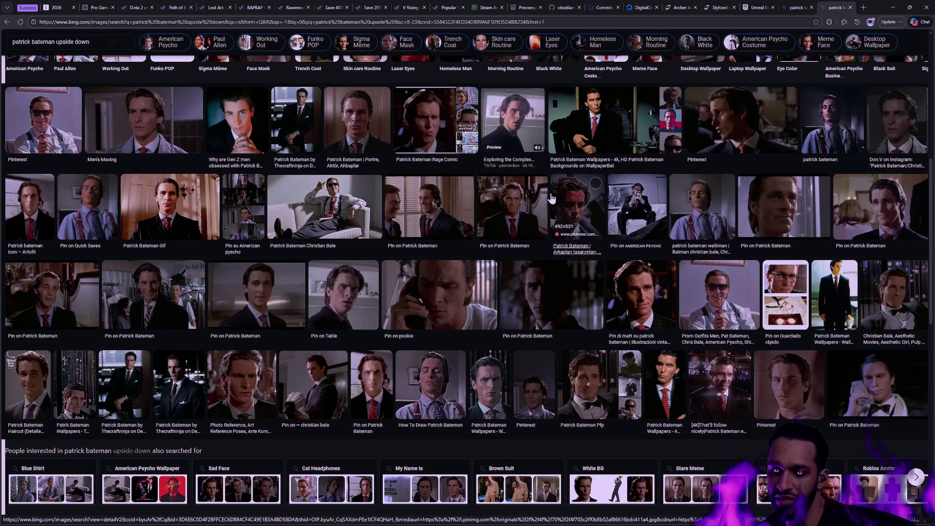
key(alt+Left)
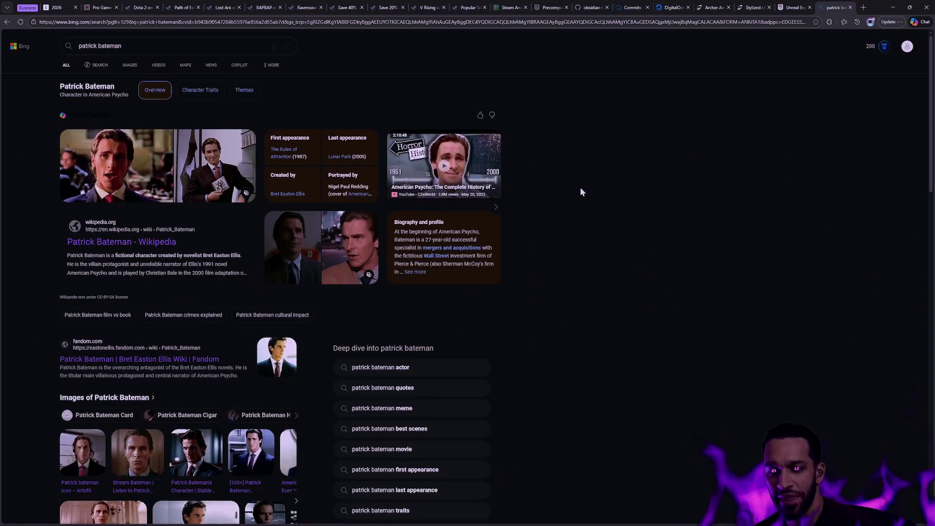
Close the Bing tab to read the UE 5.7 Spatially Aware Retargeting notes, then start a new tab.
key(ctrl+w)
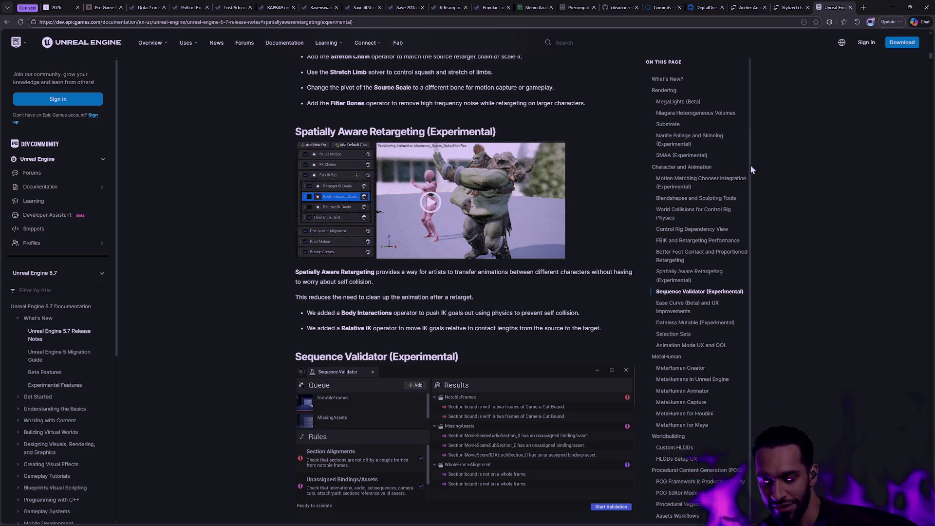
key(ctrl+t)
Look up 'austerity' on Bing, then close that results tab.
text(austerity)
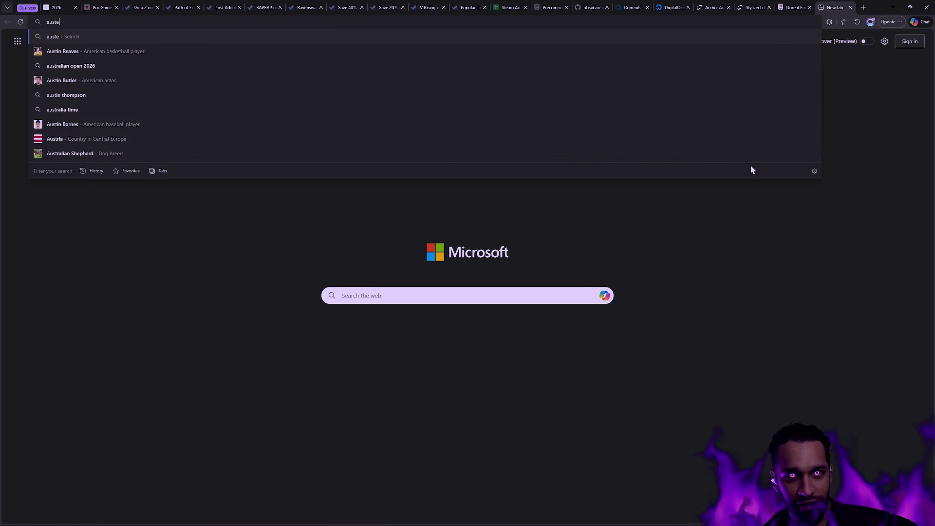
key(Return)
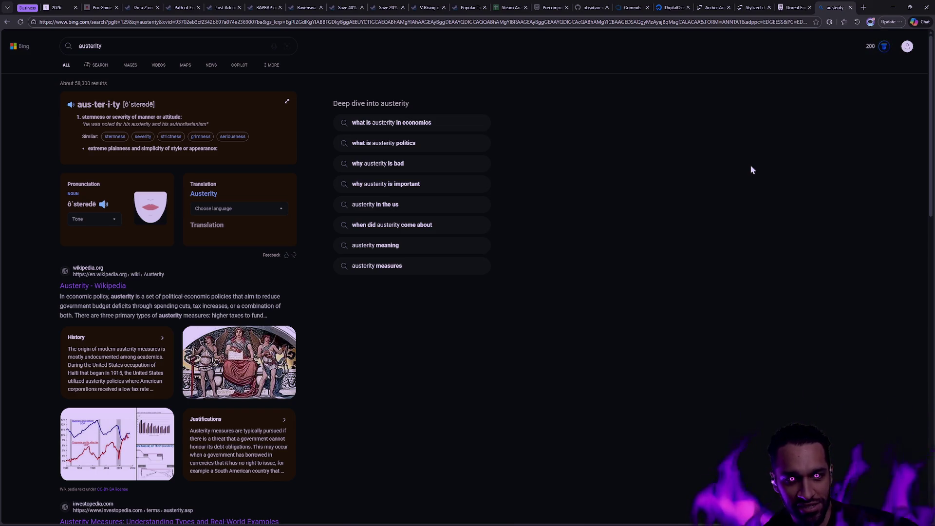
key(ctrl+w)
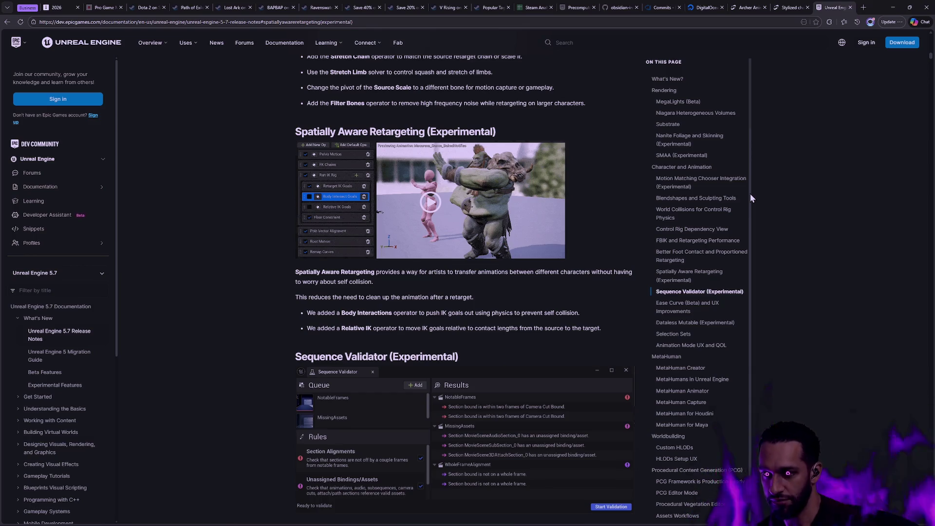
Scroll the release notes' On this page sidebar, then switch to Rider with PoseSearchHistory.cpp.
scroll(750, 193, down, 10)
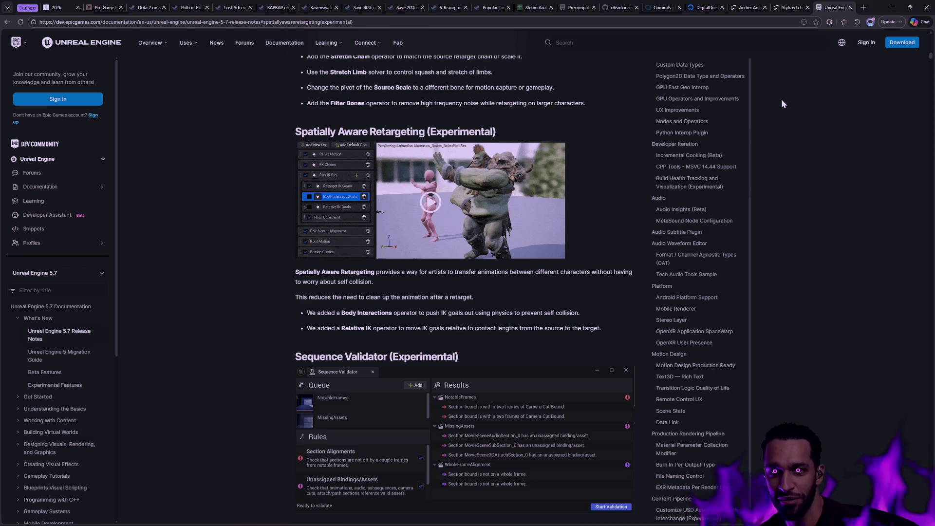
key(alt+Tab)
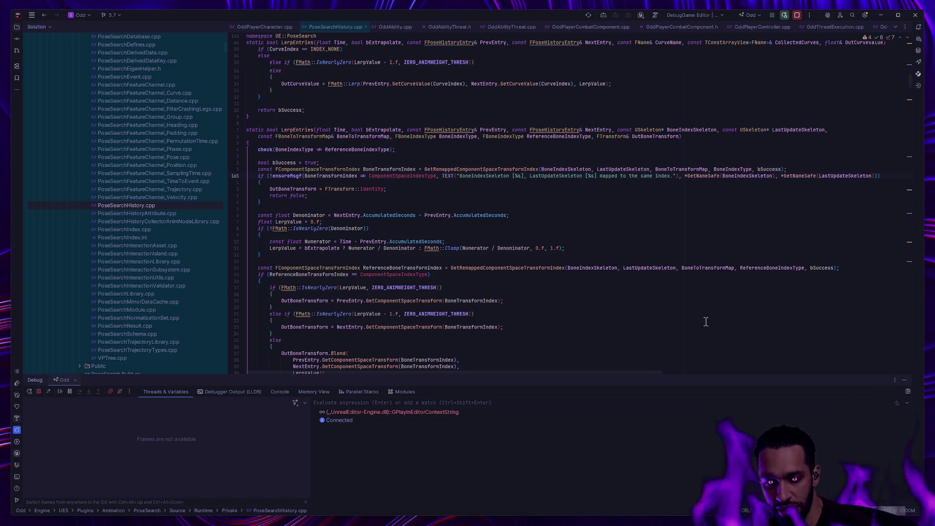
Switch virtual desktops to the Unreal Editor showing the ABP_Druid AnimGraph.
key(ctrl+super+Right)
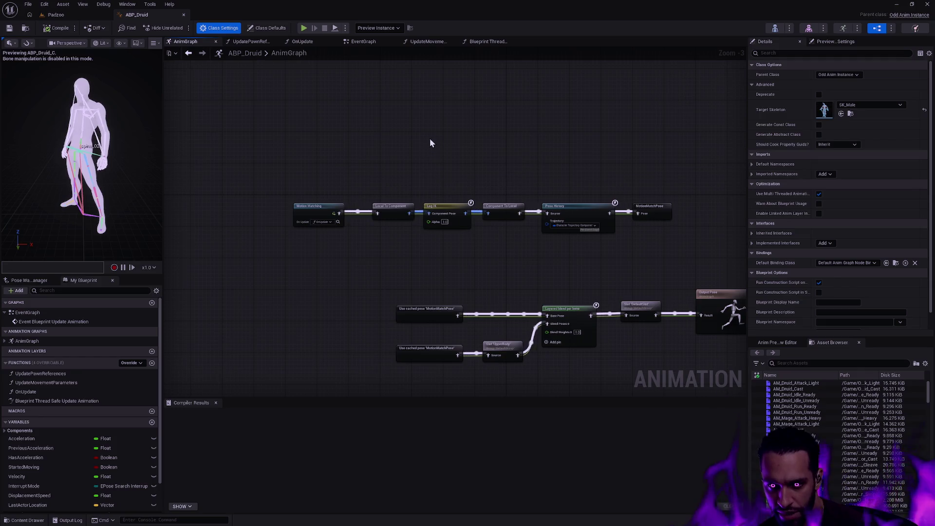
Pan the AnimGraph and move the lower chain, Layered blend through Output Pose, up and left.
drag(448, 197, 344, 183)
mouse_move(609, 237)
mouse_down()
mouse_move(434, 201)
mouse_move(241, 178)
mouse_move(230, 184)
mouse_up()
click(360, 161)
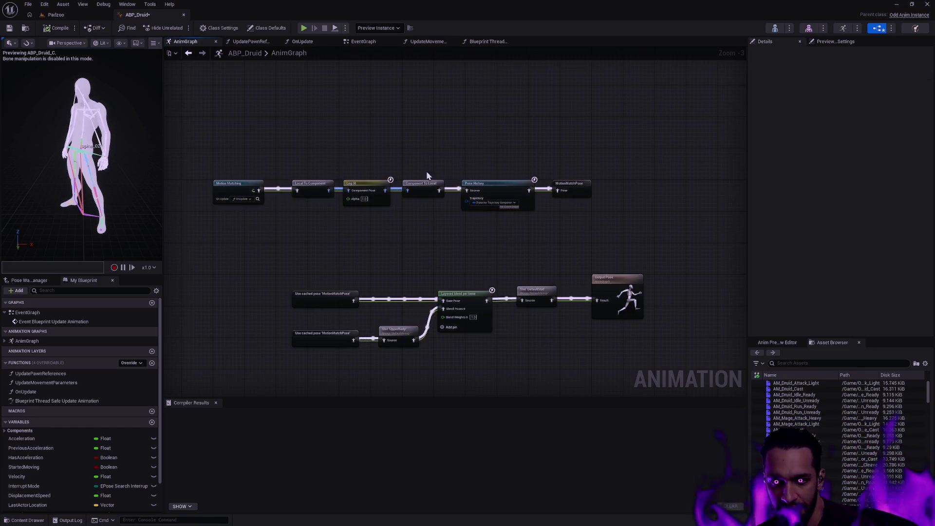
drag(633, 261, 229, 356)
mouse_move(453, 302)
mouse_down()
mouse_move(424, 300)
mouse_move(374, 257)
mouse_move(390, 246)
mouse_up()
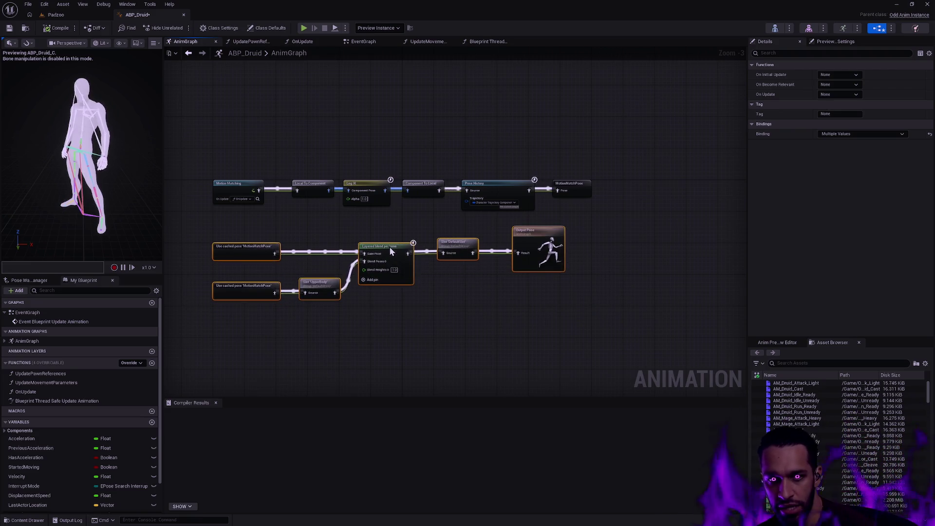
click(569, 309)
Reselect the lower nodes and the whole graph to check the new layout, leaving nothing selected.
drag(633, 315, 245, 225)
click(659, 330)
drag(666, 326, 216, 133)
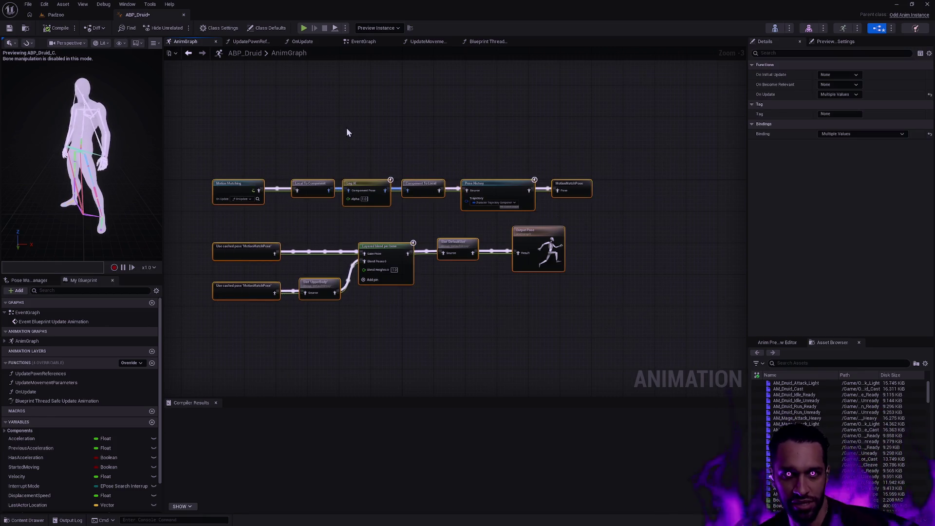
mouse_move(611, 340)
mouse_down()
mouse_move(595, 317)
mouse_move(416, 291)
mouse_move(234, 240)
mouse_up()
click(665, 154)
mouse_move(665, 153)
mouse_down()
mouse_move(203, 361)
mouse_move(197, 344)
mouse_up()
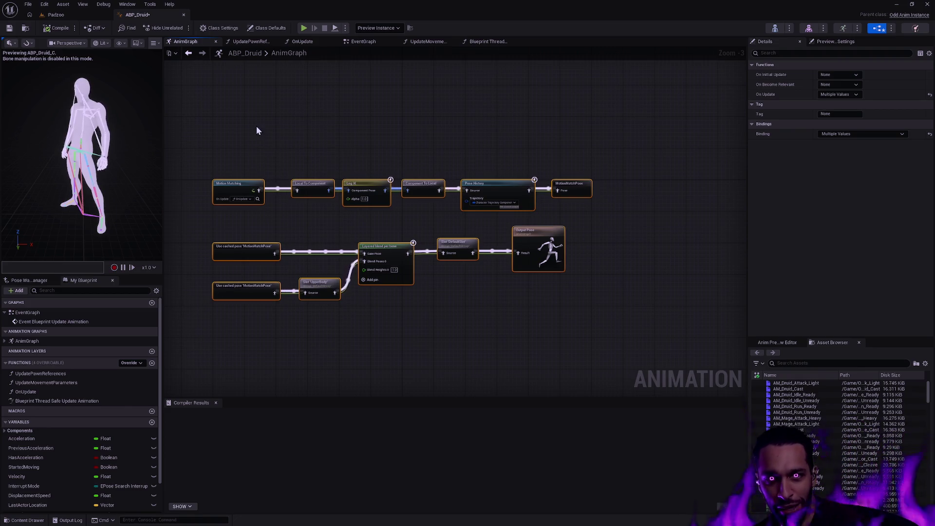
click(317, 141)
mouse_move(642, 347)
mouse_down()
mouse_move(225, 238)
mouse_move(206, 215)
mouse_up()
click(195, 212)
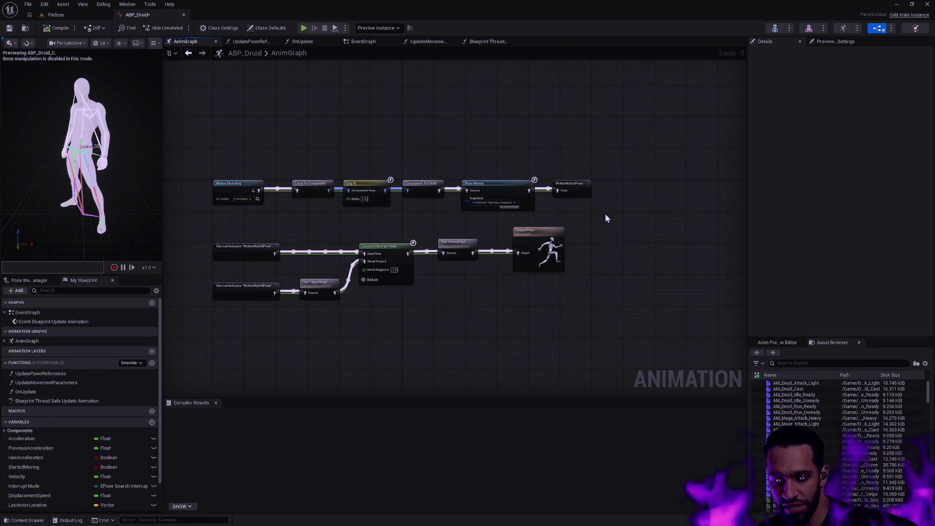
mouse_move(197, 134)
mouse_down()
mouse_move(294, 177)
mouse_move(553, 328)
mouse_up()
click(600, 327)
key(Home)
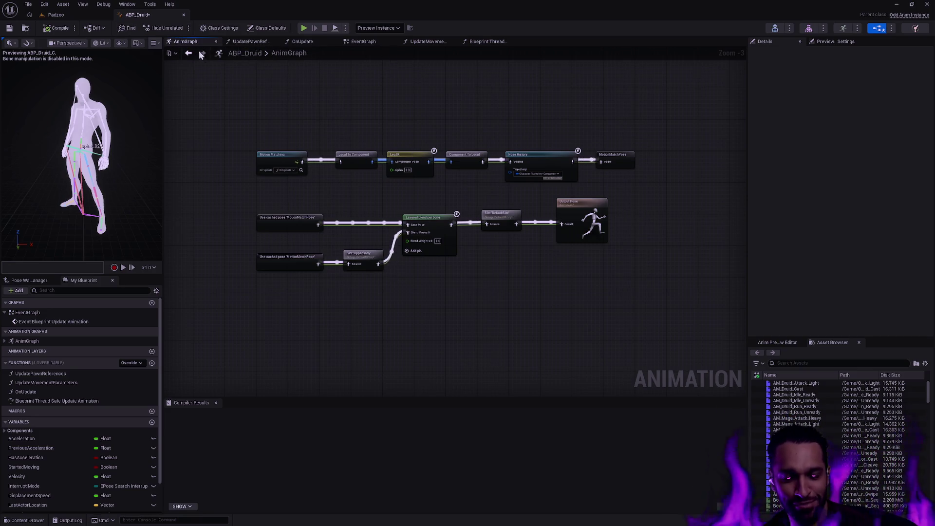
drag(446, 138, 452, 157)
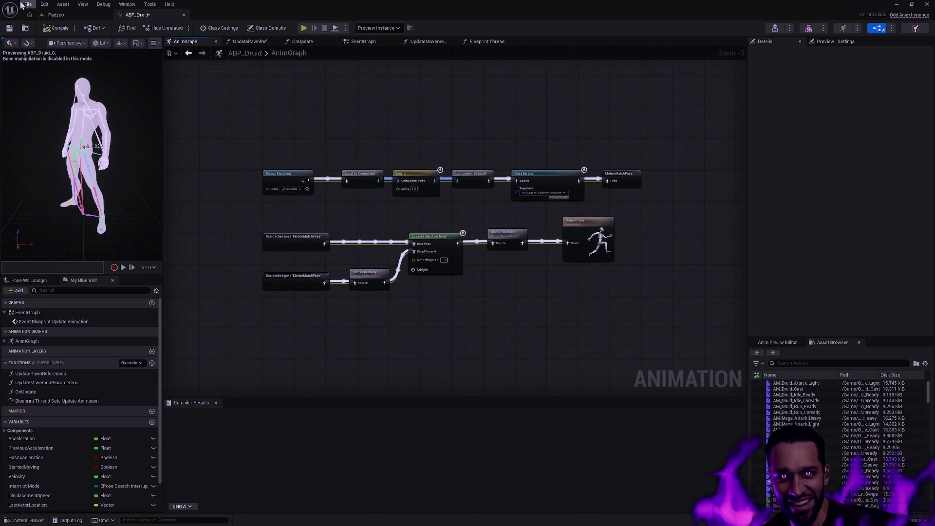
scroll(484, 205, up, 2)
scroll(496, 208, down, 1)
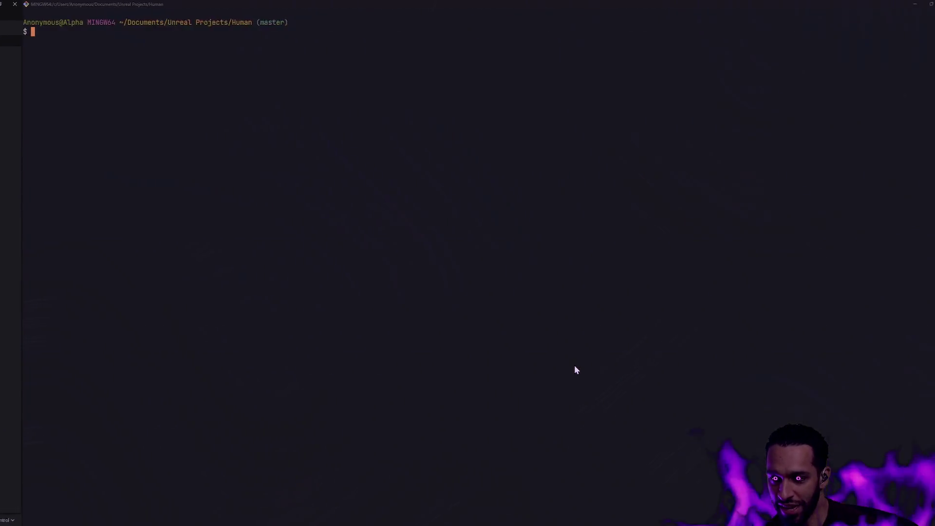
Search the Start menu for 'epic' and launch the Epic Games Launcher.
key(super)
text(epic)
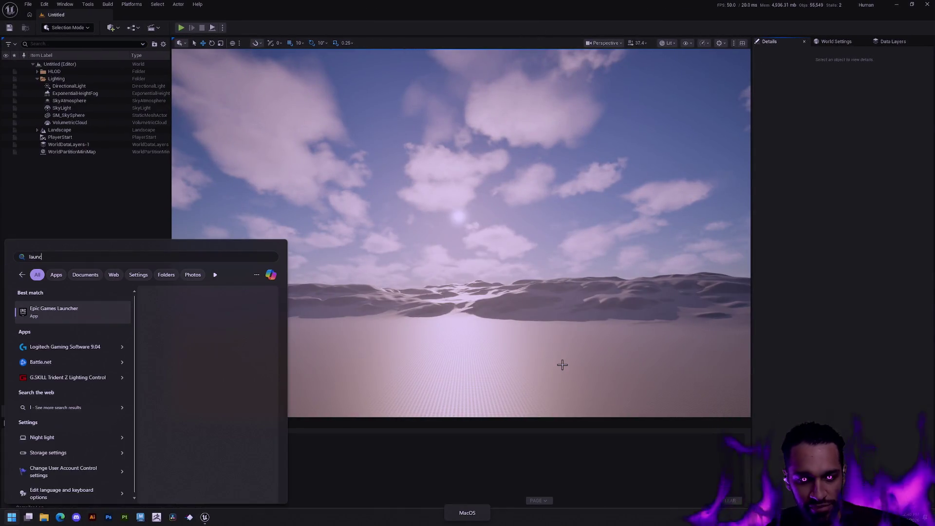
key(Return)
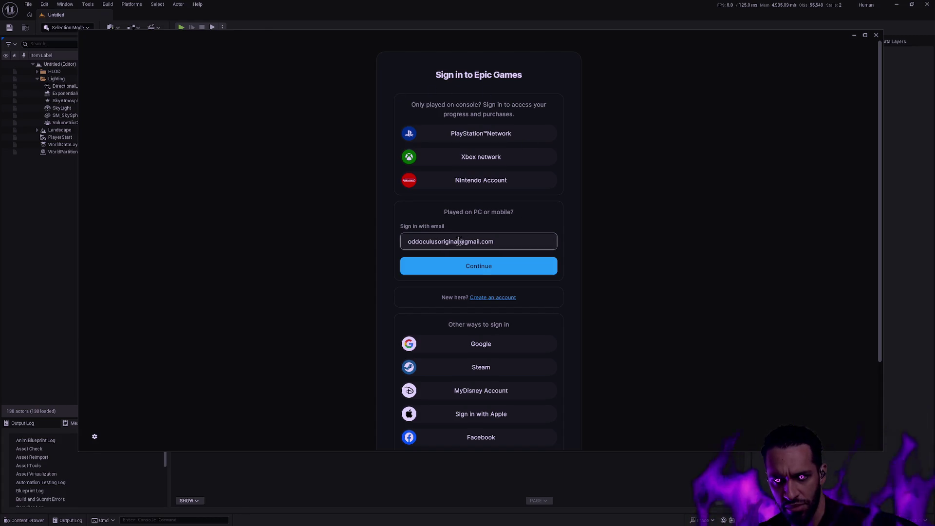
Choose Google under Other ways to sign in on the Epic Games sign-in page.
click(500, 347)
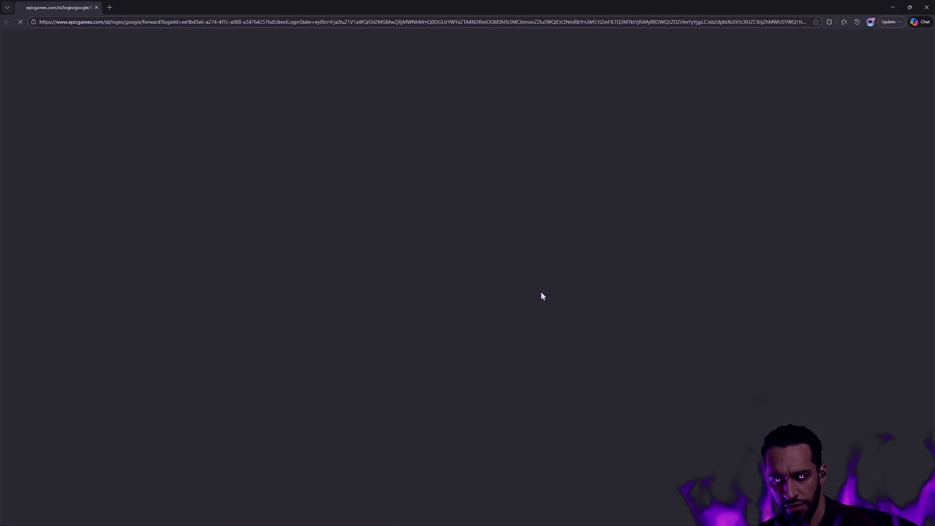
Confirm signing in to Epic Games with the Google account, then close the browser on the Success page.
click(480, 316)
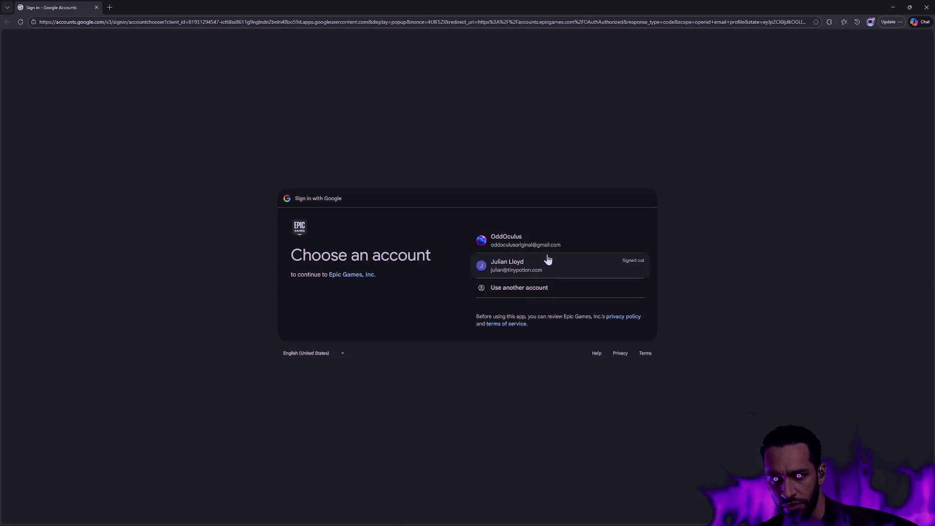
click(526, 241)
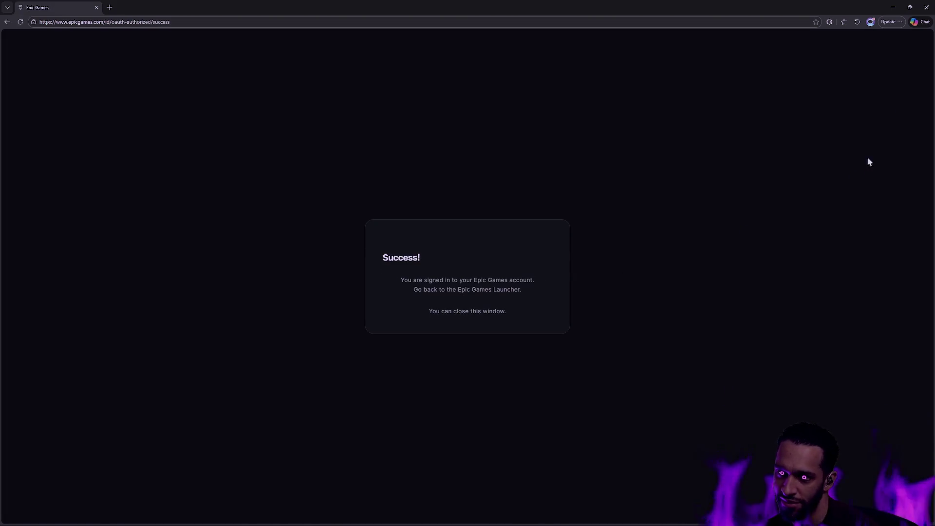
click(926, 8)
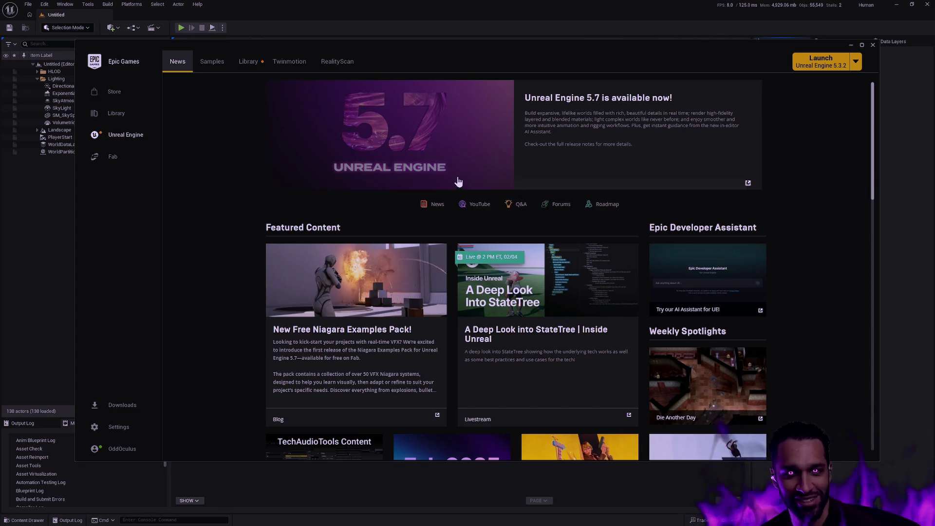
Show the launcher Library with engines 5.3.2 and 5.7.1 and launch the GASP project.
click(247, 59)
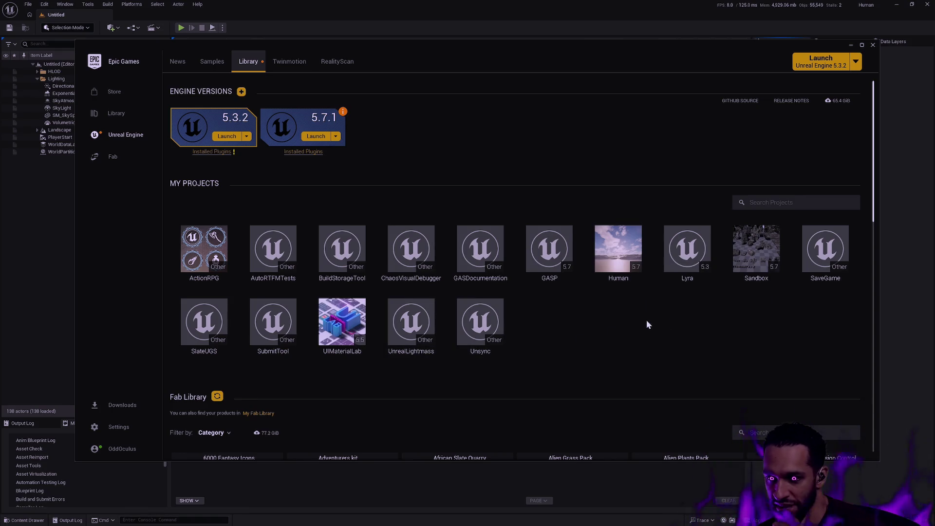
double_click(549, 255)
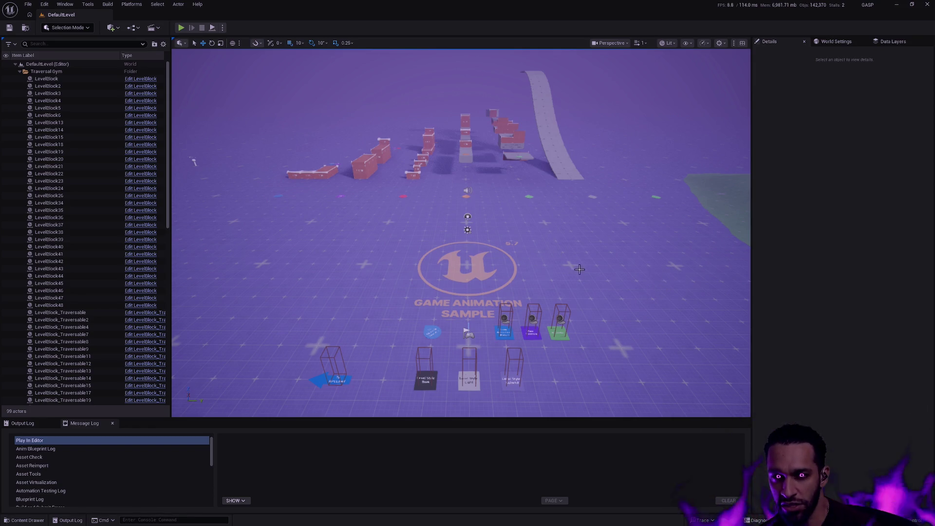
Orbit the view around the Game Animation Sample traversal gym.
mouse_move(193, 162)
mouse_down()
mouse_move(258, 162)
mouse_move(238, 162)
mouse_move(256, 163)
mouse_move(255, 100)
mouse_up()
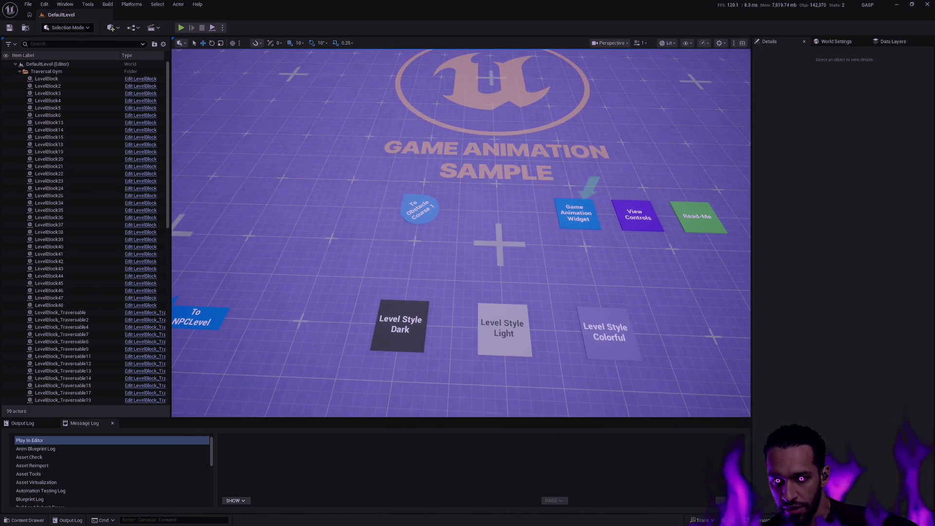
Play the level, run the character onto Obstacle Course 4, then stop the session.
click(181, 28)
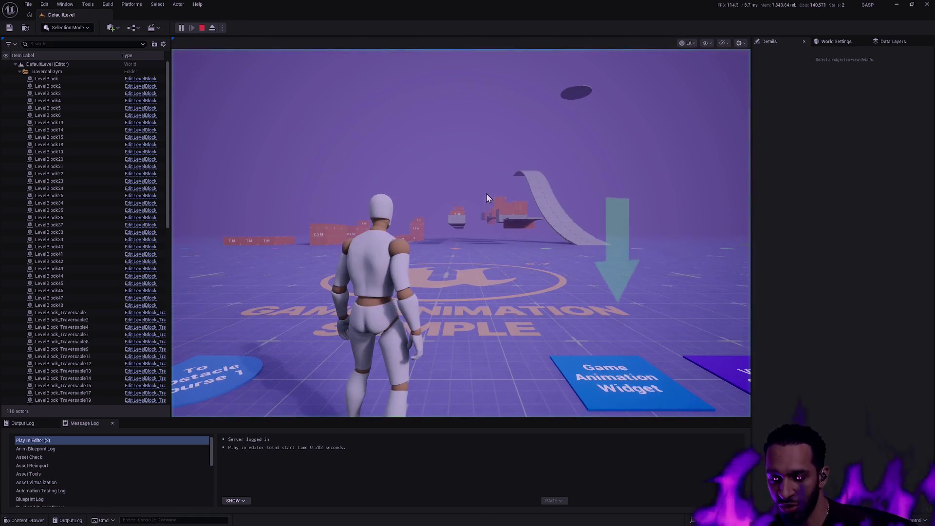
click(561, 284)
key(w)
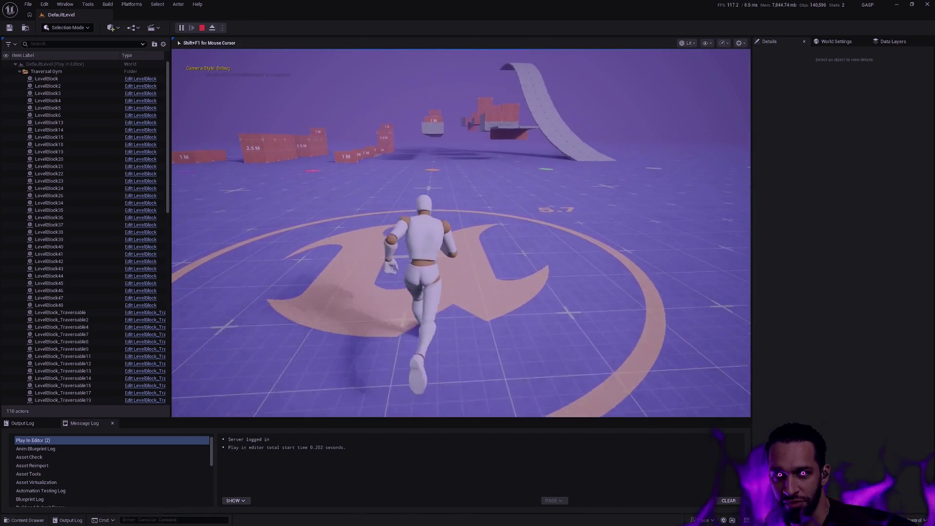
key(d)
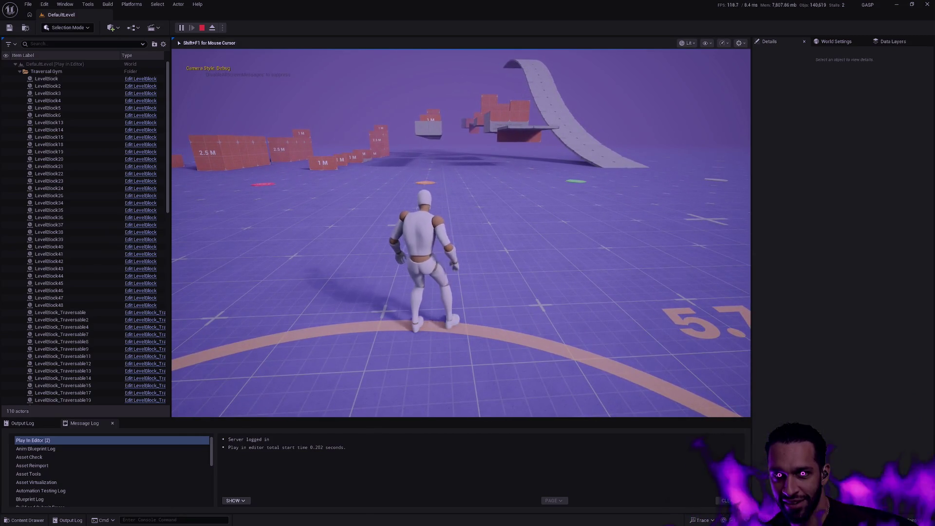
key(w)
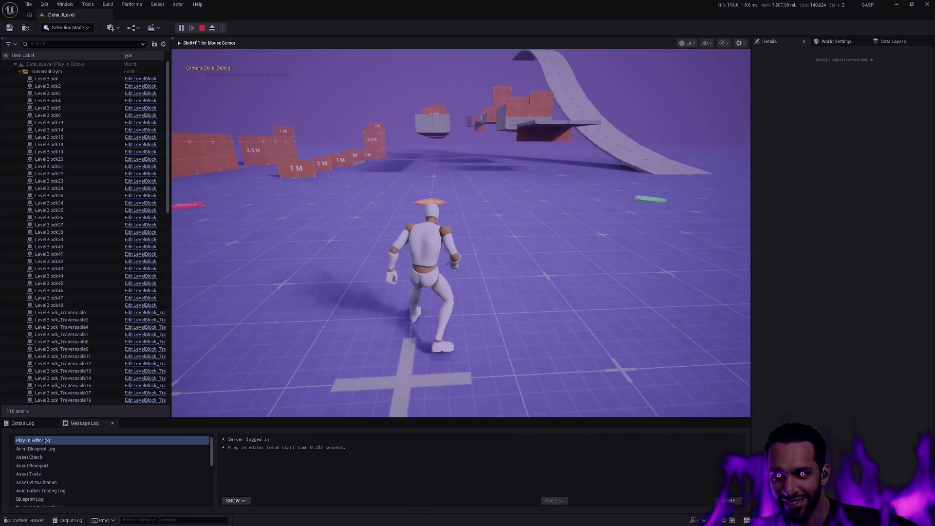
key(d)
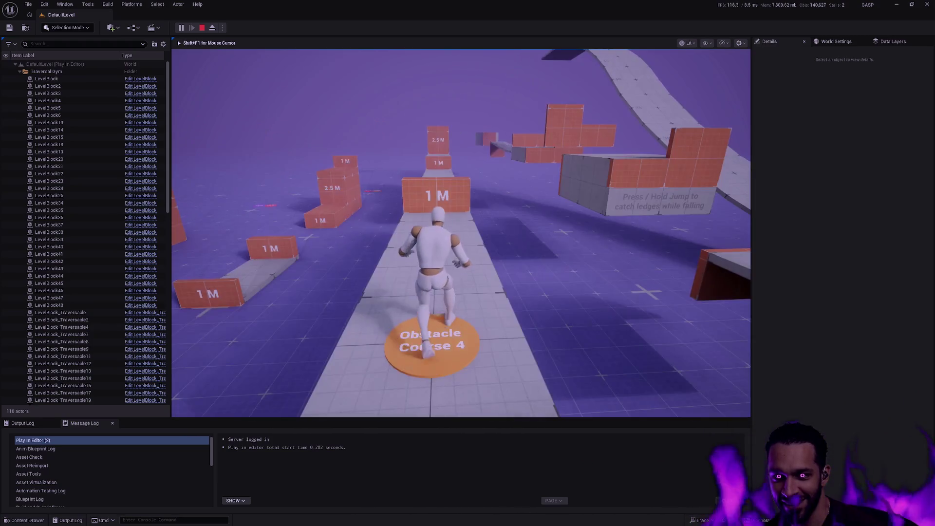
key(w)
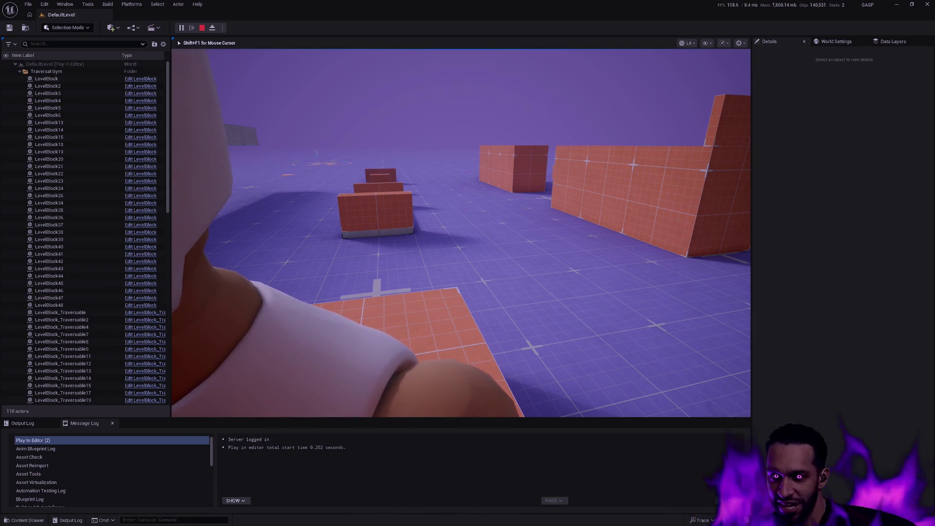
key(Escape)
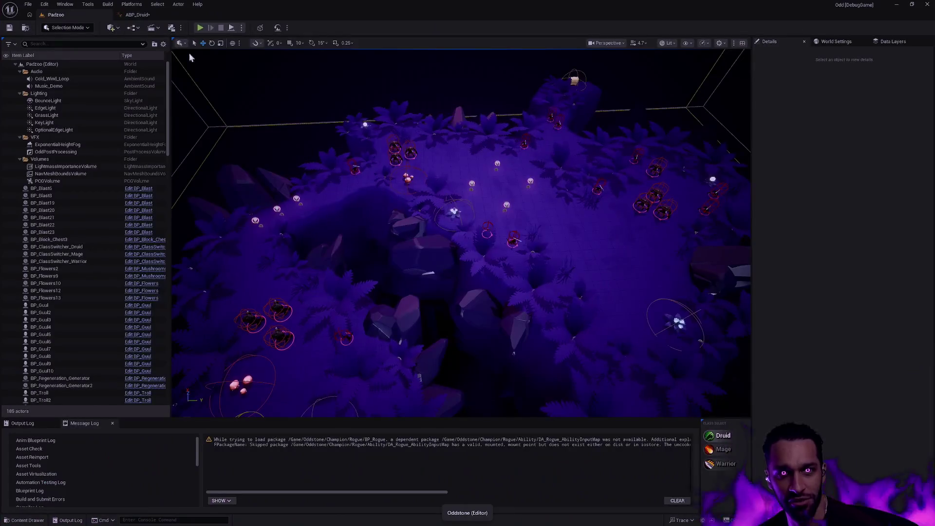
Play the Padzoo level with Alt+P and cast the E and R abilities at enemies.
key(alt+p)
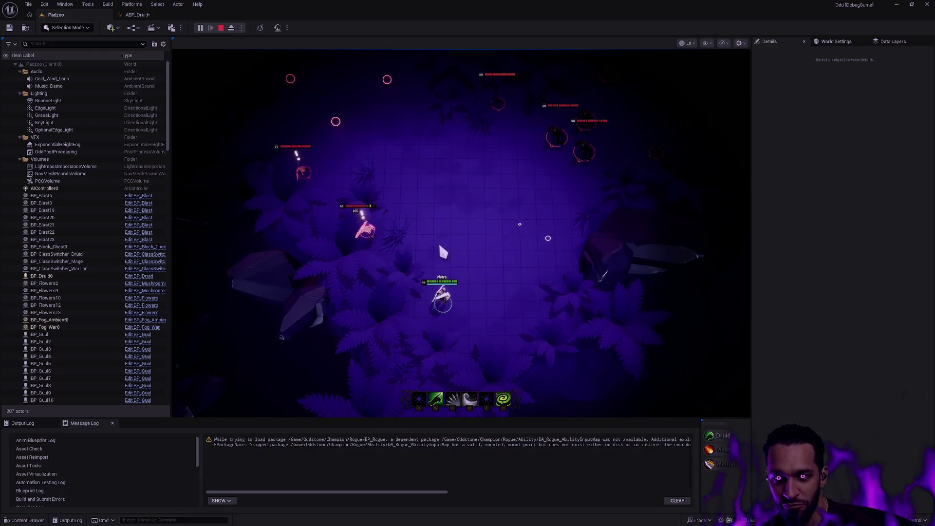
key(e)
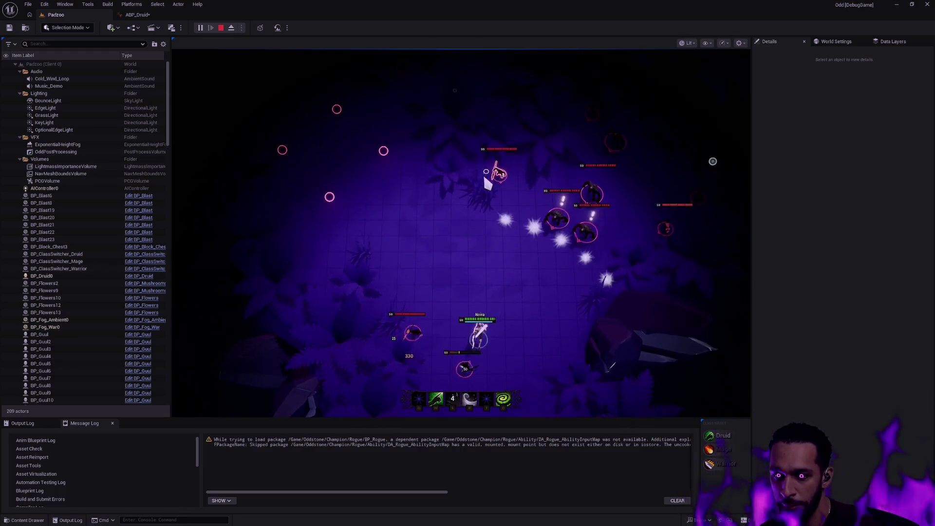
key(a)
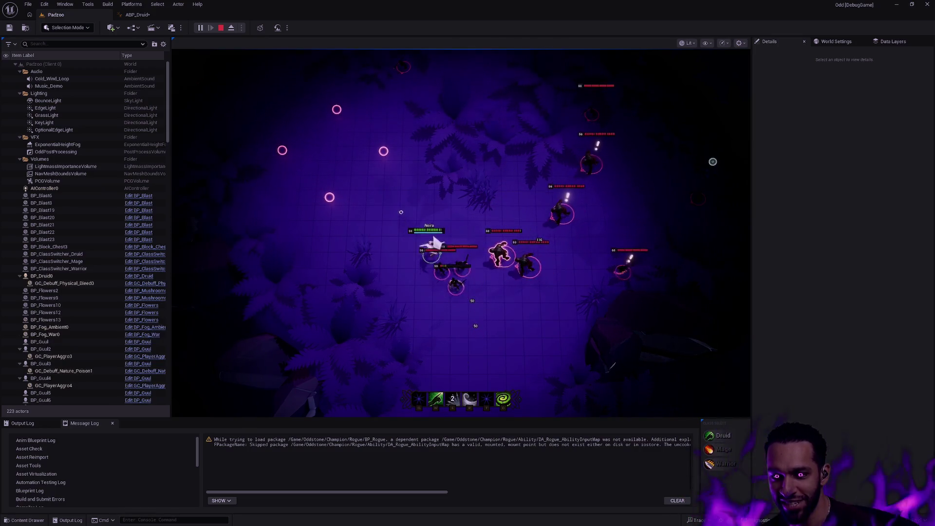
key(e)
key(r)
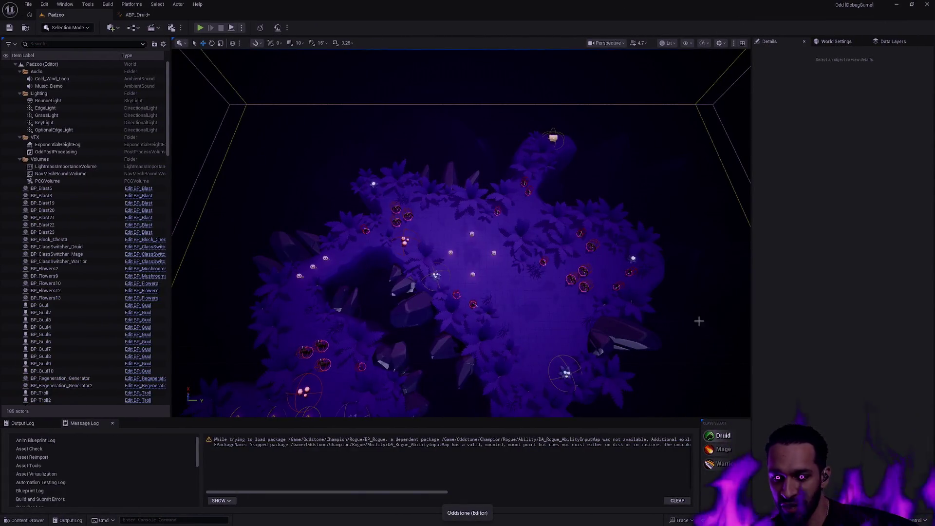
Open BP_Druid from the Druid folder and zoom in on the druid character.
key(ctrl+space)
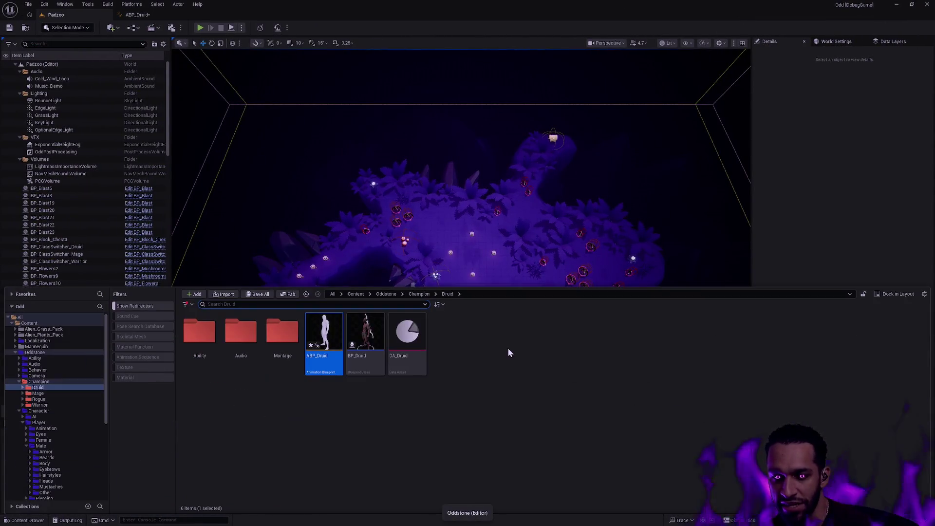
double_click(365, 365)
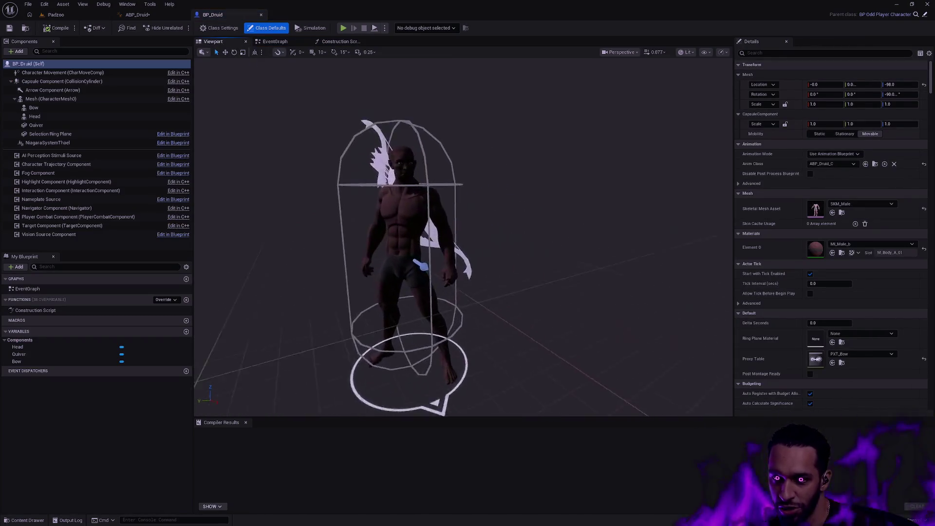
key(ctrl+space)
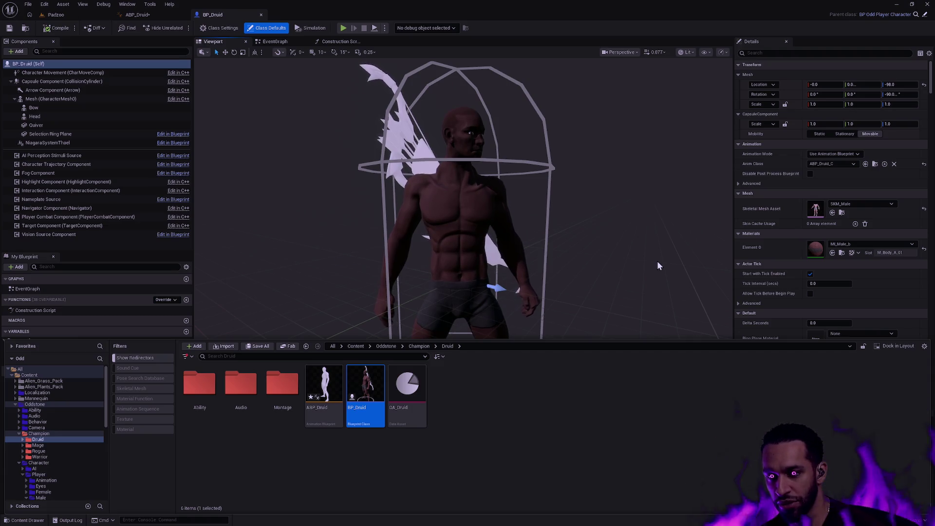
click(642, 265)
mouse_move(639, 266)
mouse_down()
mouse_move(623, 253)
mouse_move(613, 185)
mouse_move(597, 160)
mouse_move(472, 156)
mouse_move(522, 161)
mouse_move(612, 274)
mouse_move(586, 258)
mouse_move(584, 238)
mouse_move(578, 277)
mouse_up()
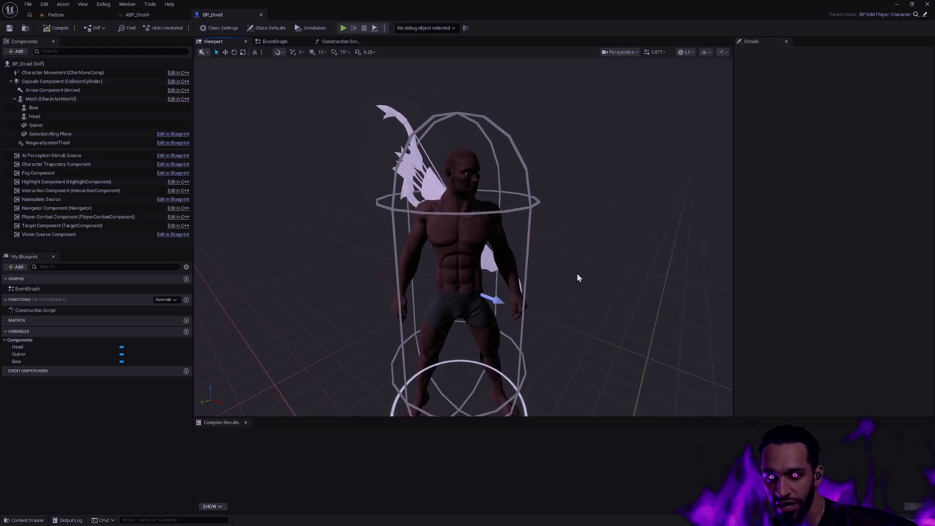
key(ctrl+space)
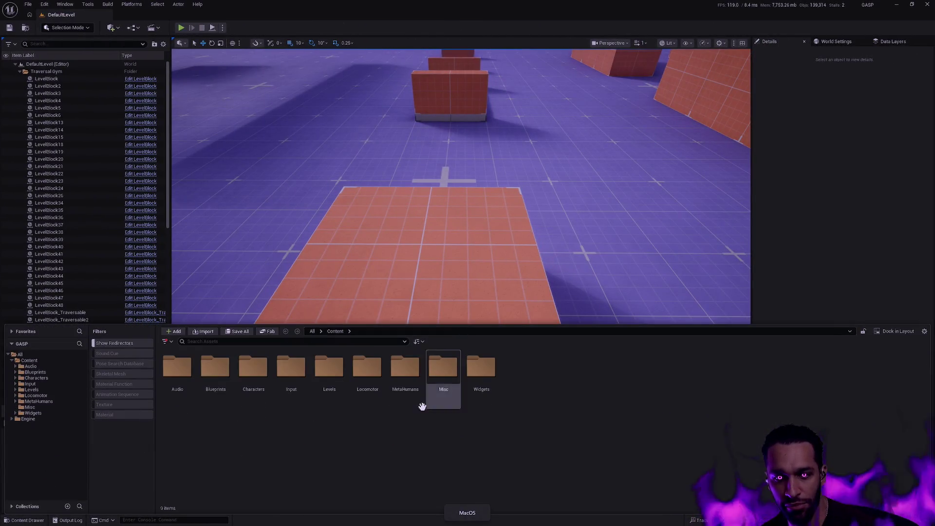
Find ABP_Walker through an 'ABP_' asset search, open it, and close it again.
click(43, 372)
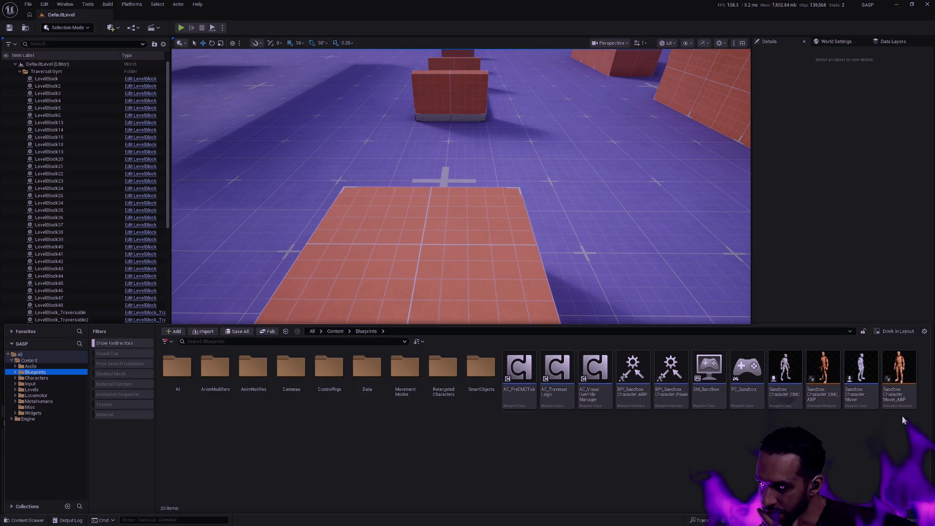
mouse_move(876, 403)
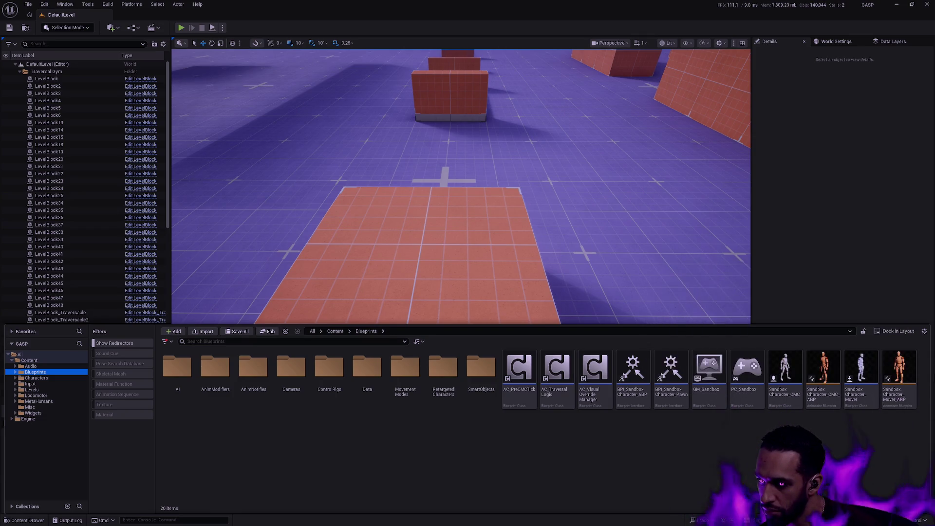
key(ctrl+p)
key(ctrl+o)
click(670, 142)
text(ABP)
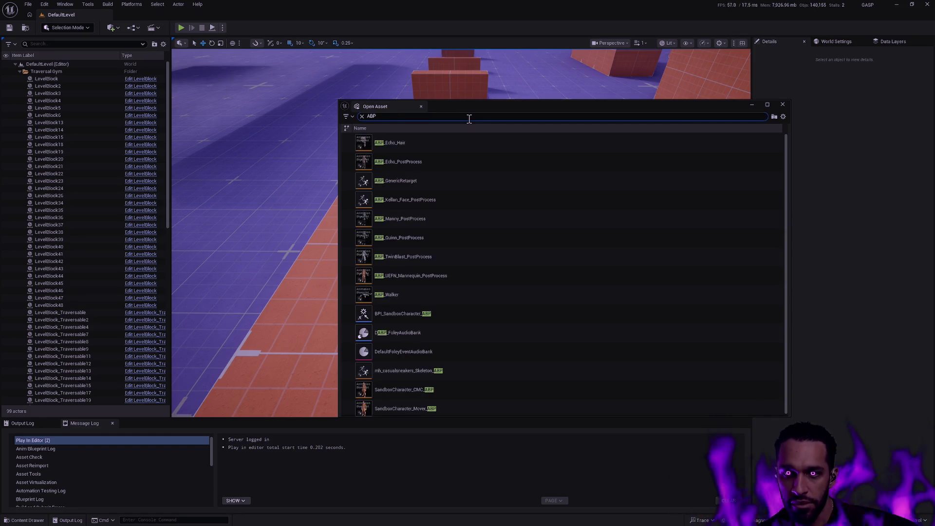
text(_)
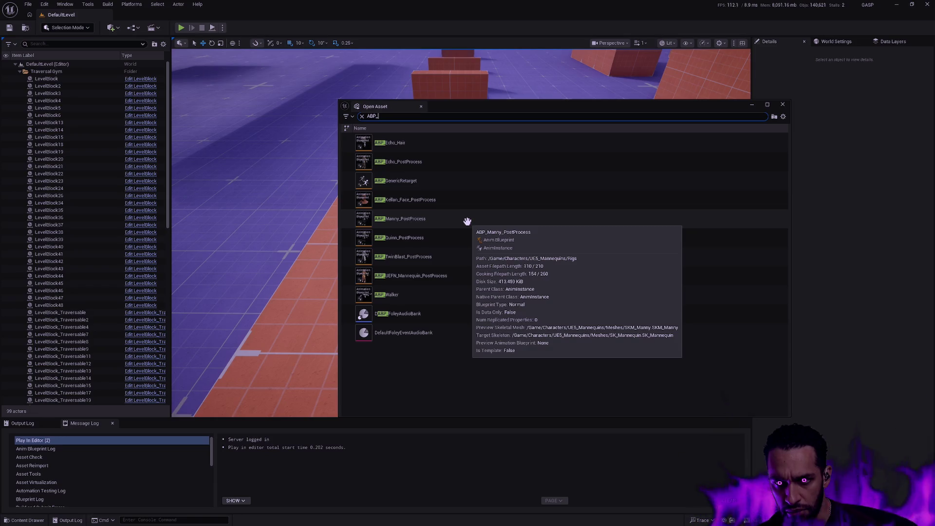
click(433, 295)
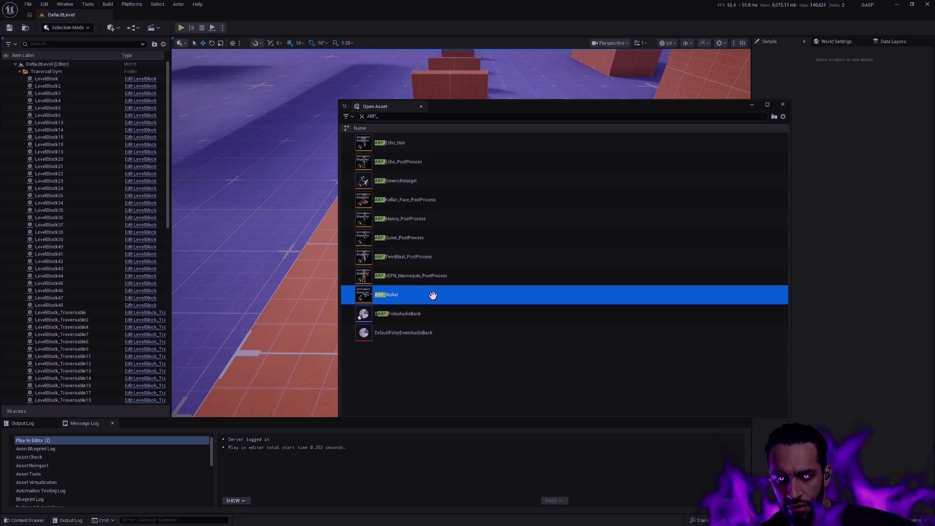
double_click(442, 296)
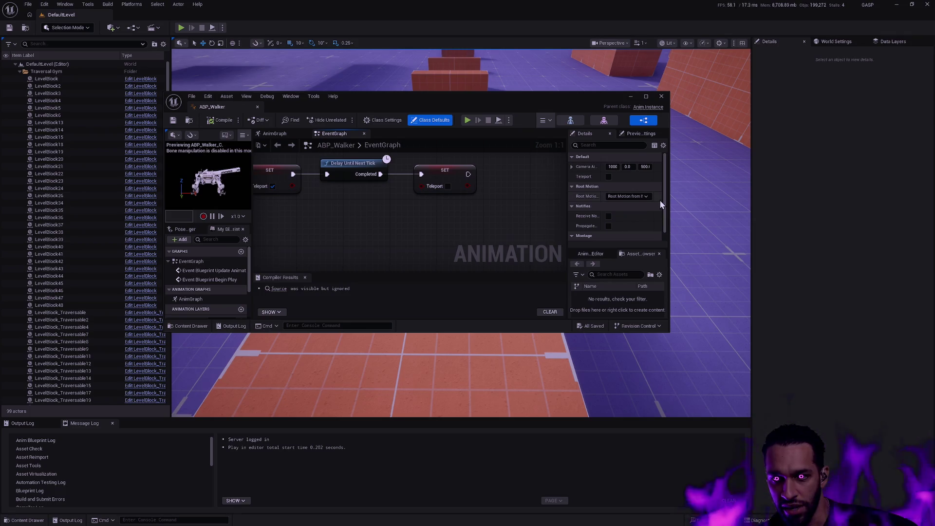
click(662, 96)
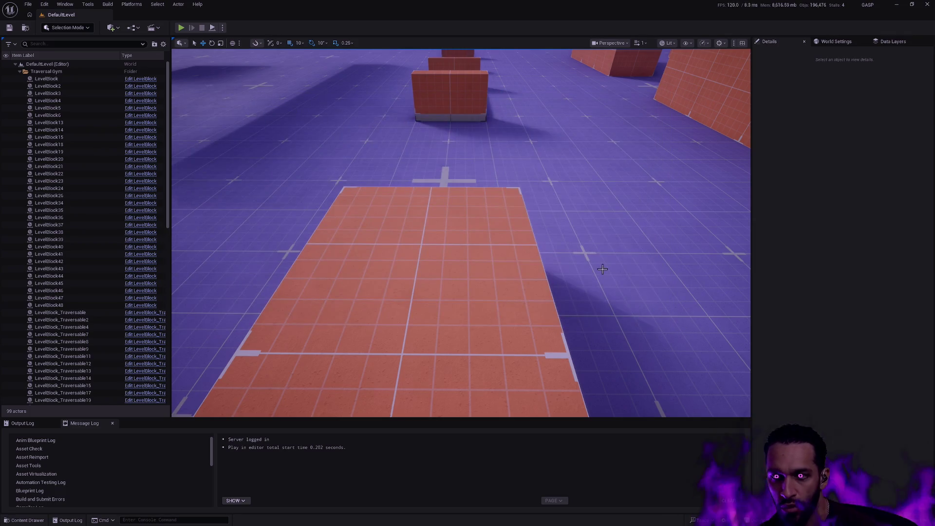
Start a play session and give the character a silver metallic Visual Override in the Game Animation Widget.
click(181, 27)
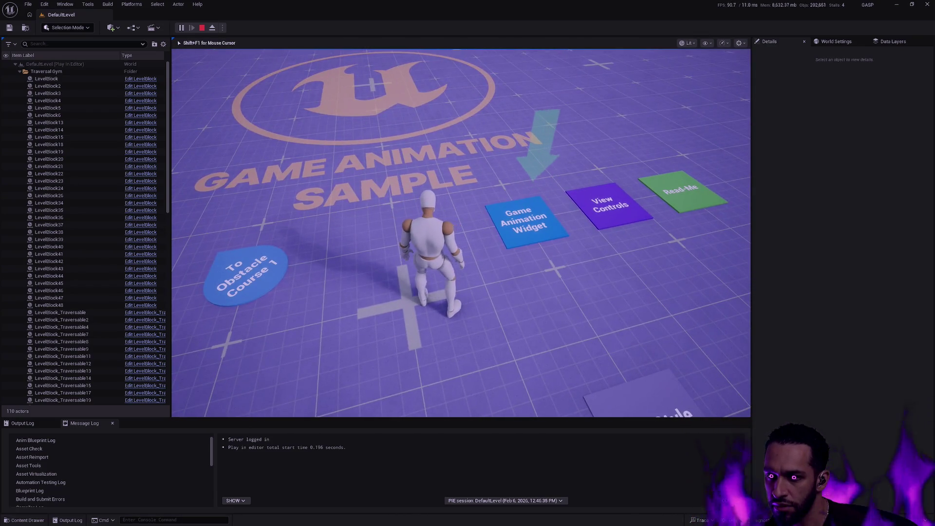
key(w)
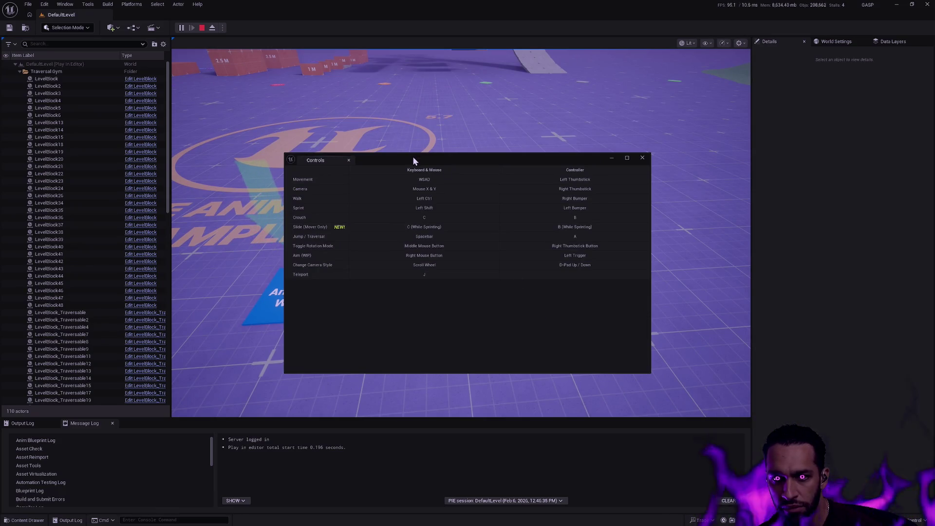
click(642, 158)
click(642, 158)
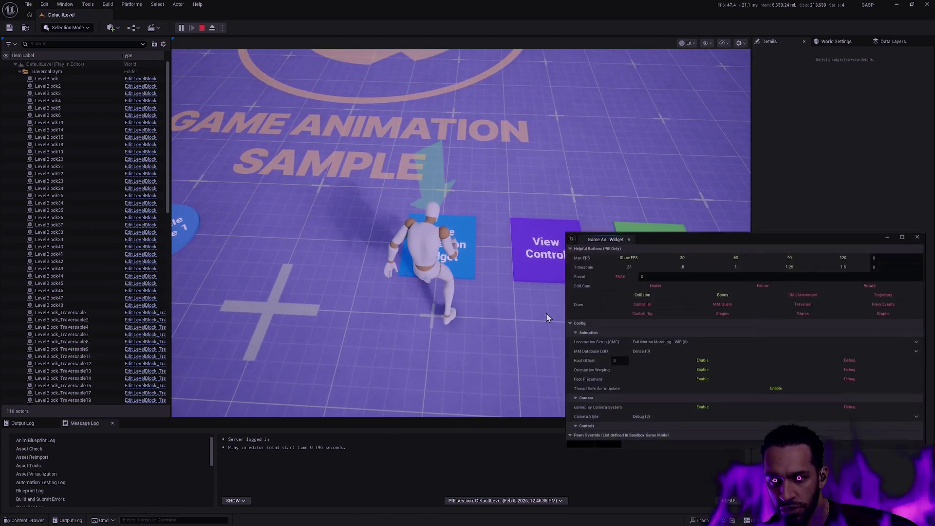
drag(682, 238, 681, 242)
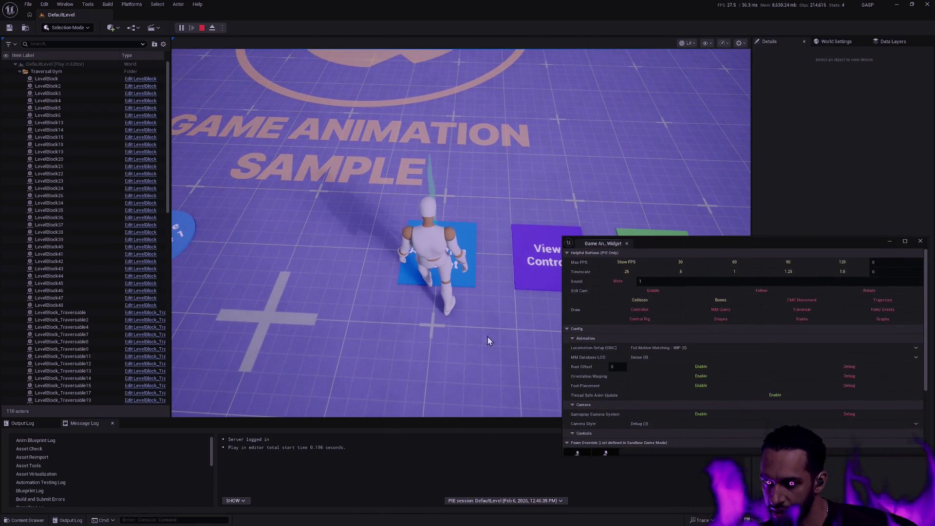
click(341, 292)
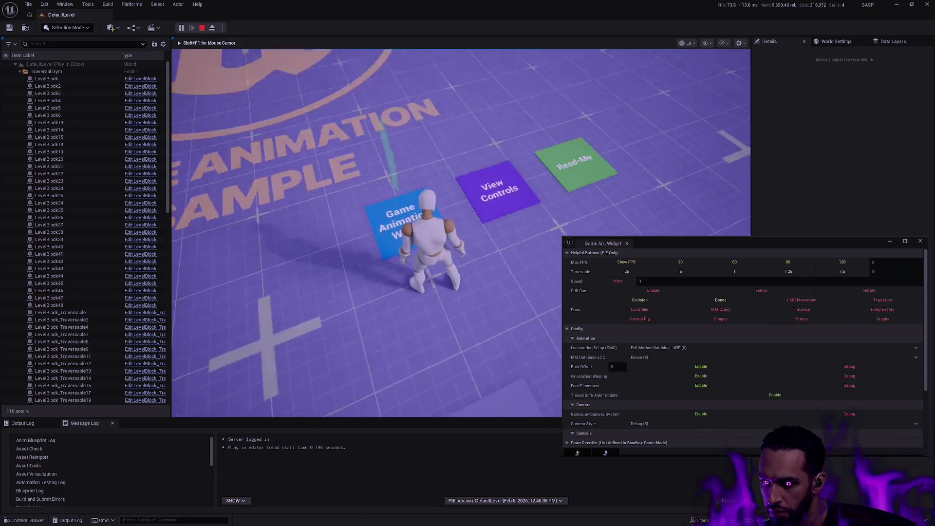
scroll(682, 354, down, 3)
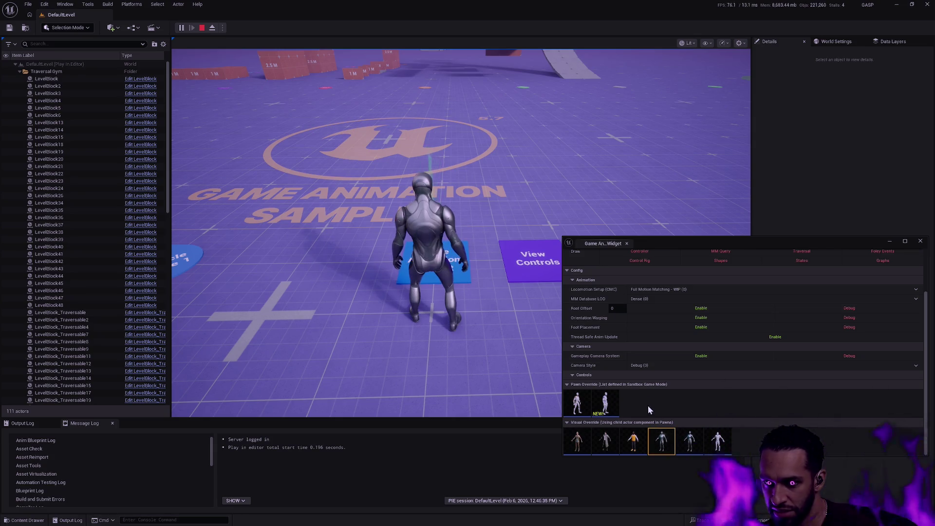
click(554, 342)
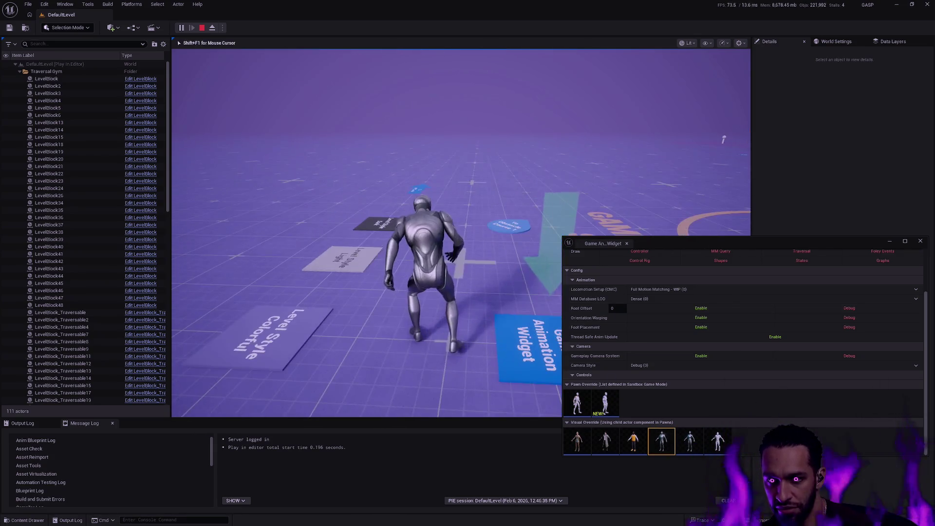
Run the character toward the ramp and jump twice near Obstacle Course 4.
key(w)
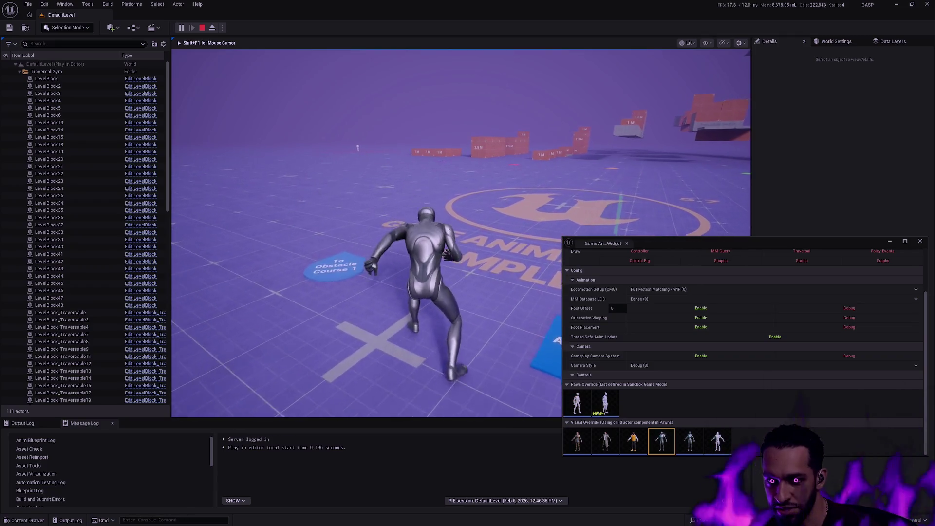
key(w)
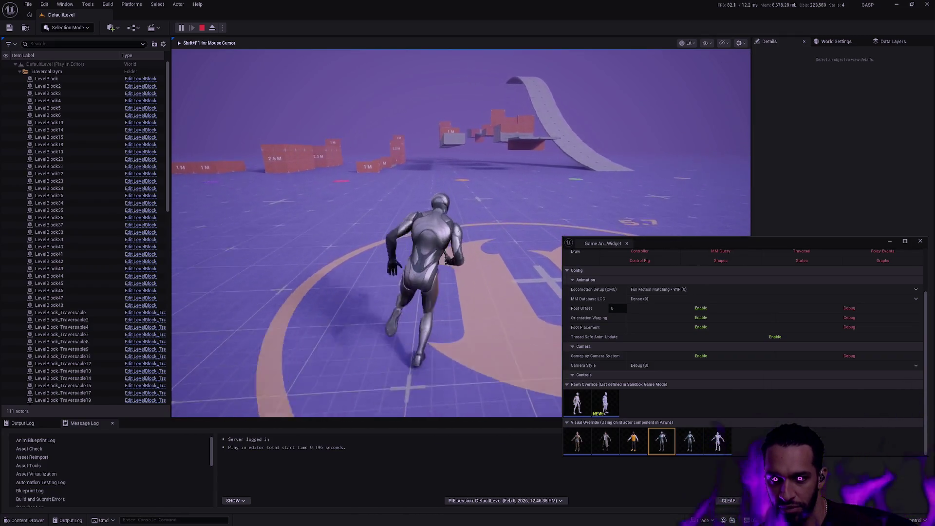
key(space)
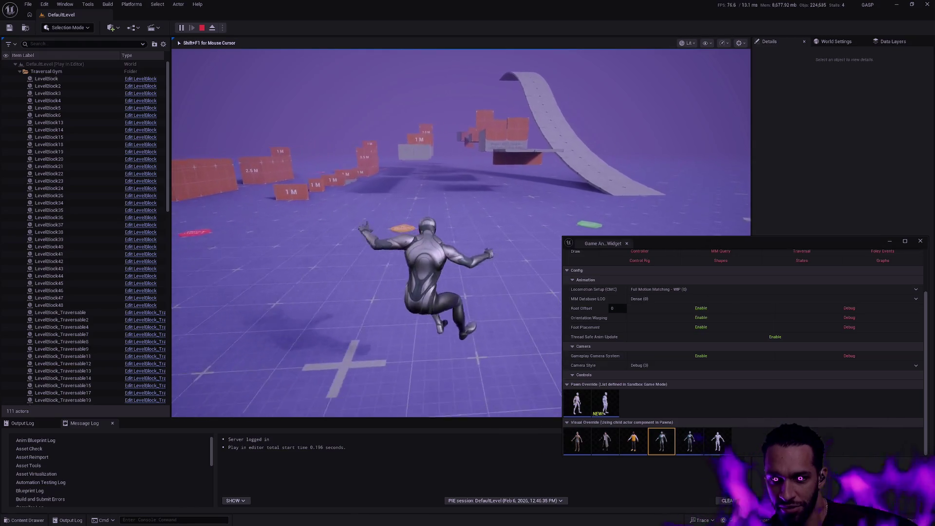
key(space)
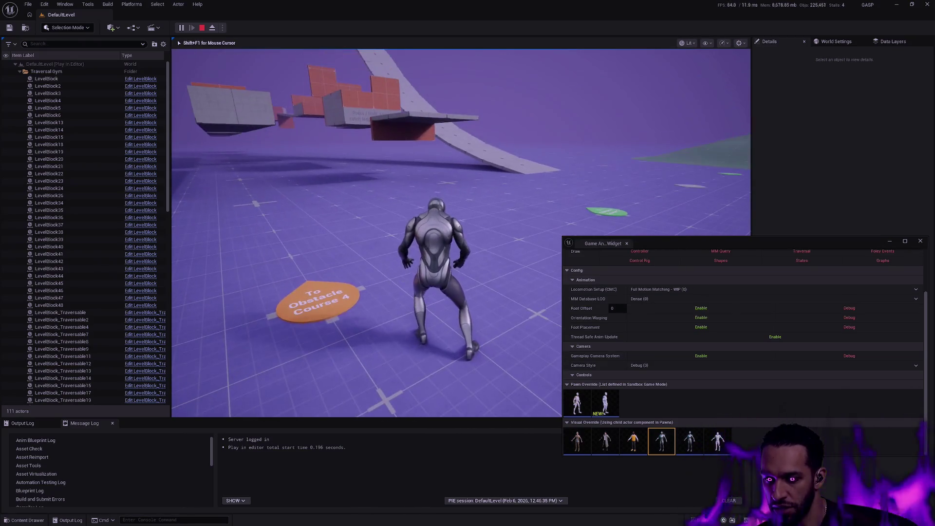
Close the Game Animation Widget and open BP_Manny through a 'BP_Mann' asset search.
key(shift+F1)
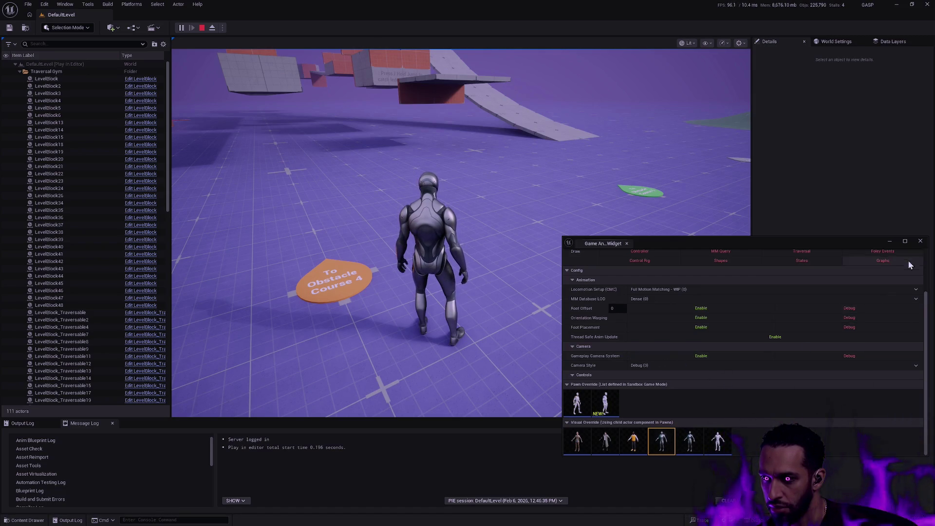
click(920, 242)
key(ctrl+p)
text(BP_Mann)
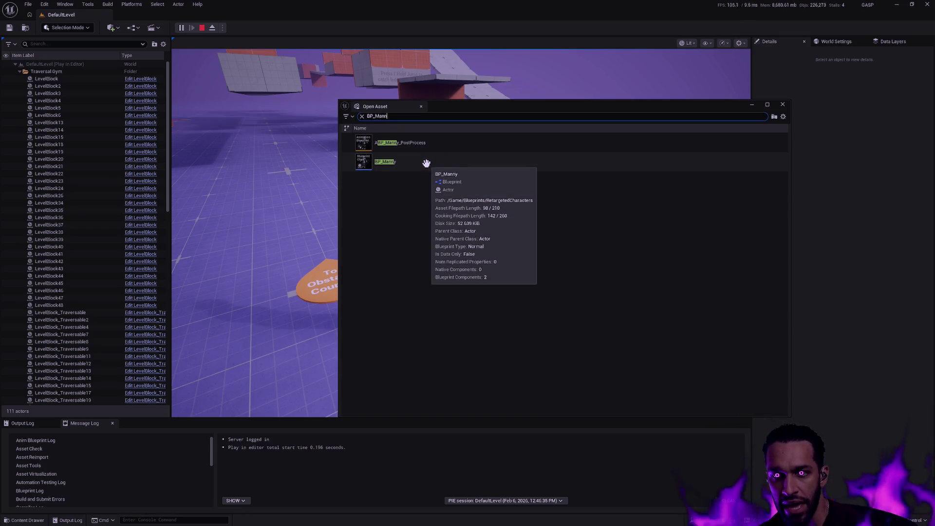
double_click(424, 161)
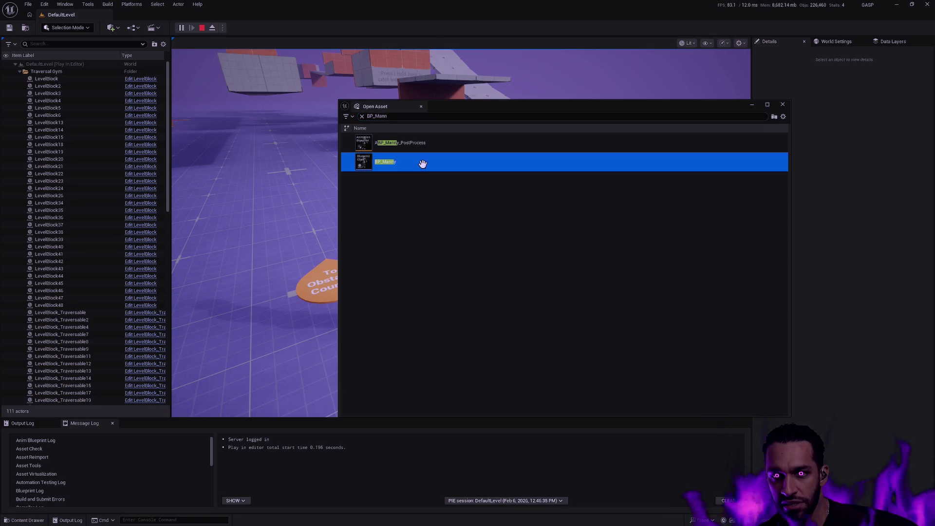
Maximize BP_Manny, select the Manny mesh and locate its ABP_GenericRetarget anim class.
click(647, 96)
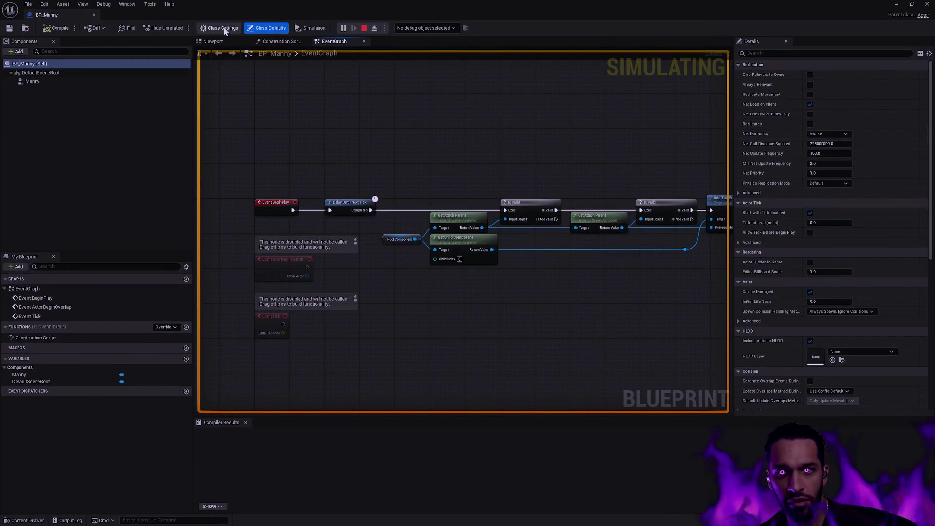
click(52, 81)
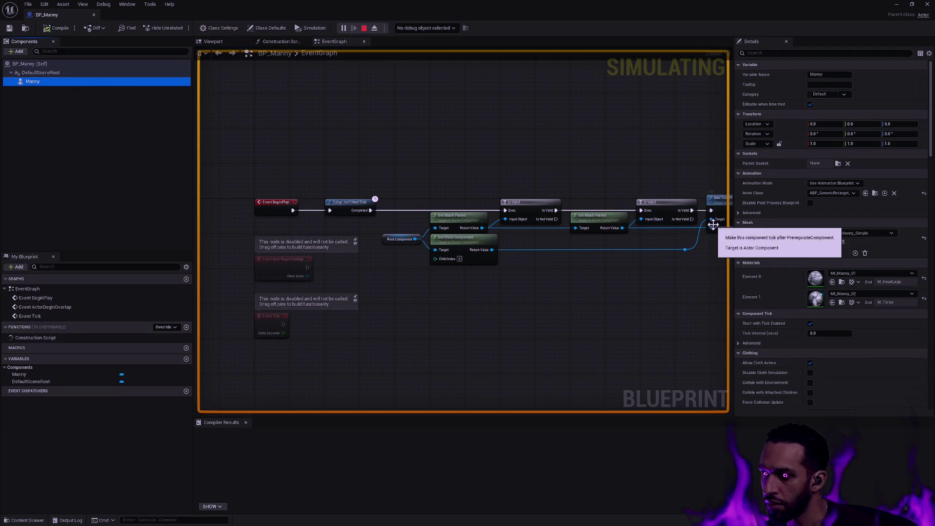
click(871, 194)
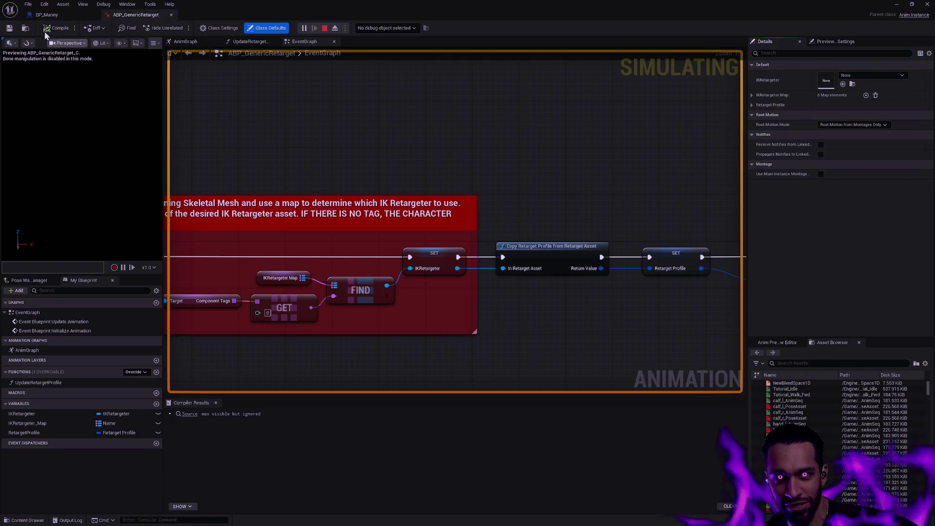
click(47, 15)
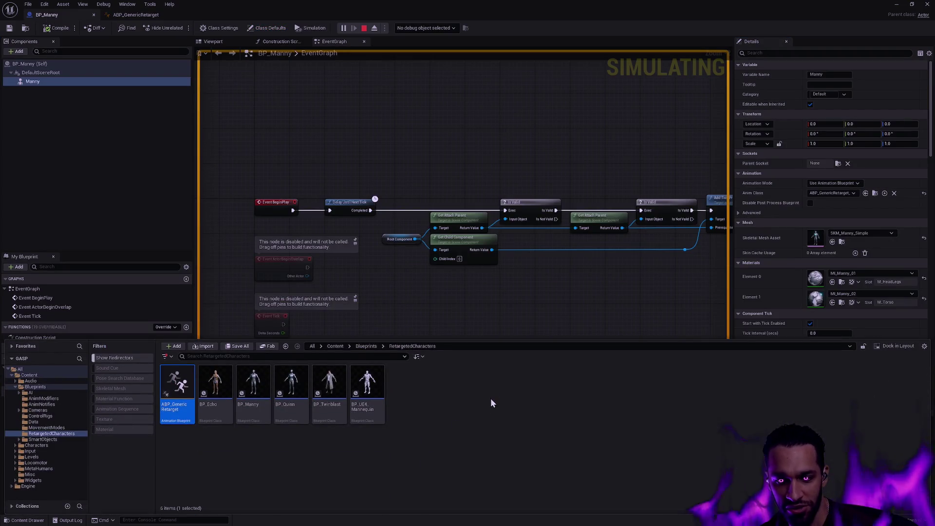
Inspect the two event nodes in the ABP_GenericRetarget EventGraph.
click(146, 15)
scroll(424, 188, down, 2)
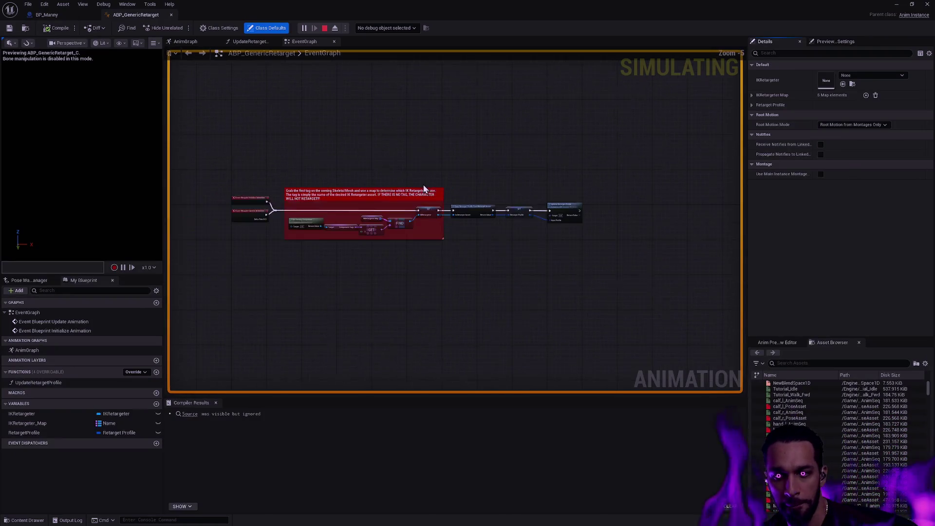
scroll(424, 188, up, 2)
mouse_move(256, 119)
mouse_down()
mouse_move(457, 160)
mouse_move(411, 129)
mouse_up()
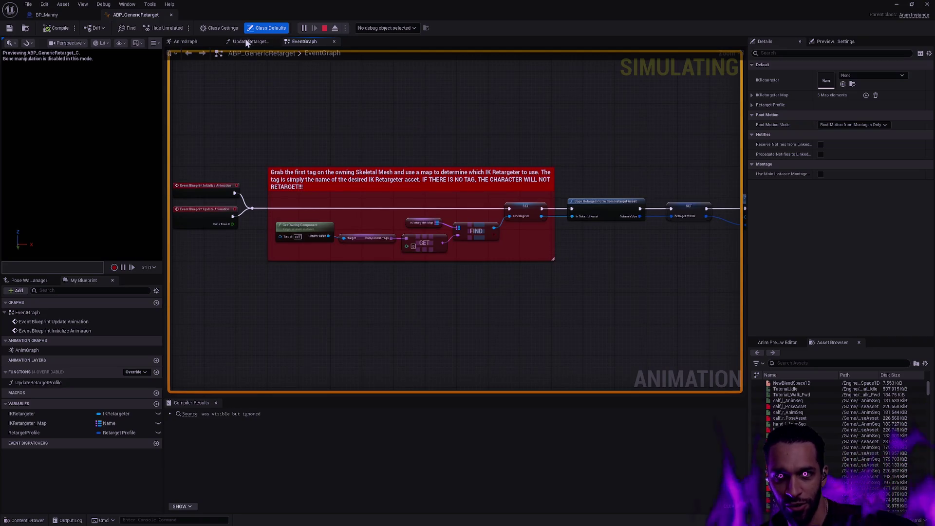
Review the UpdateRetargetProfile function graph and the AnimGraph's Retarget and Output Pose nodes.
click(247, 43)
scroll(417, 199, down, 4)
scroll(502, 229, up, 4)
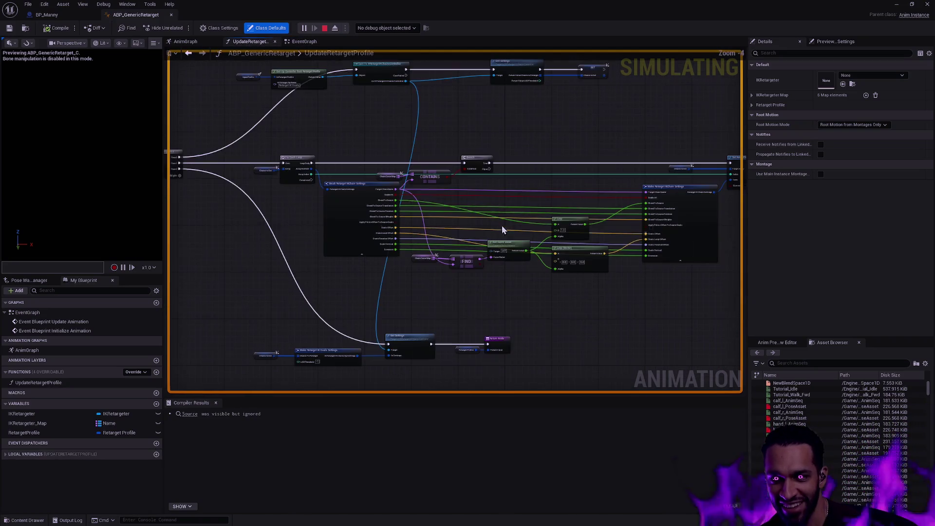
key(Home)
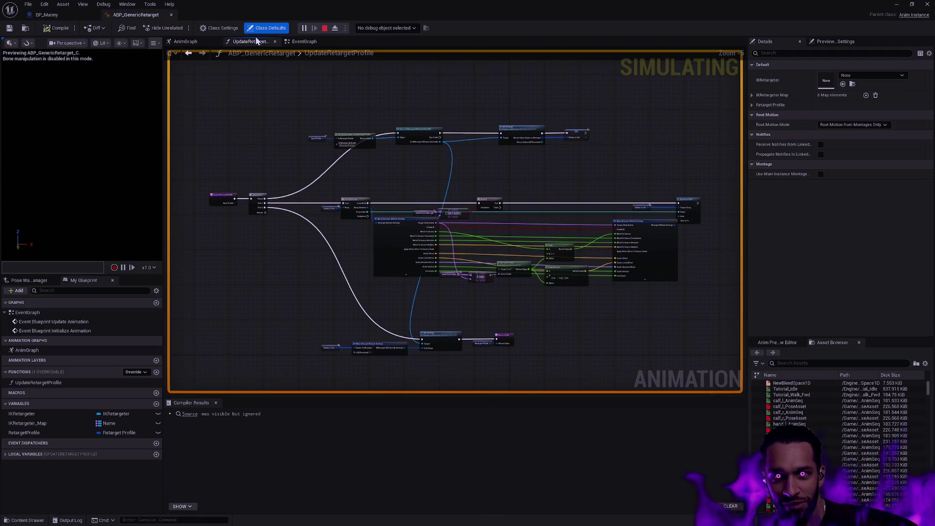
click(185, 42)
key(Home)
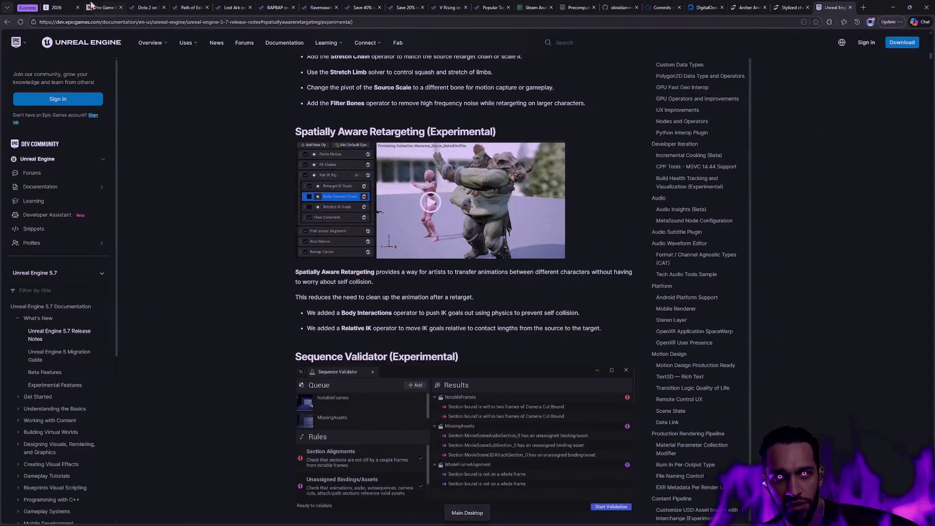
Switch to the tldraw planning board '2026'.
click(56, 8)
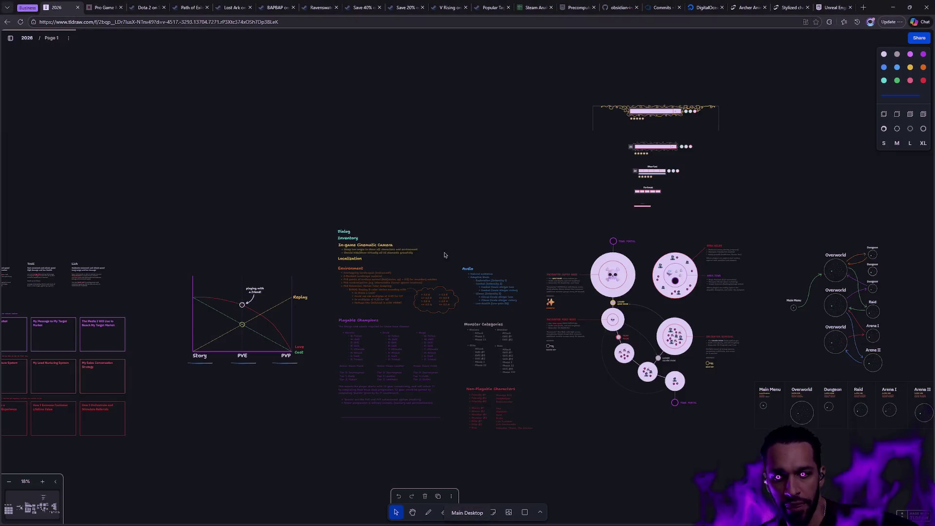
Draw a large rectangle frame on the tldraw canvas.
scroll(430, 296, up, 2)
key(r)
mouse_move(249, 100)
mouse_down()
mouse_move(438, 261)
mouse_move(416, 276)
mouse_move(427, 279)
mouse_up()
scroll(441, 263, up, 3)
scroll(418, 234, down, 2)
ctrl+scroll(441, 226, up, 2)
Sketch a small freehand circle inside the frame.
key(d)
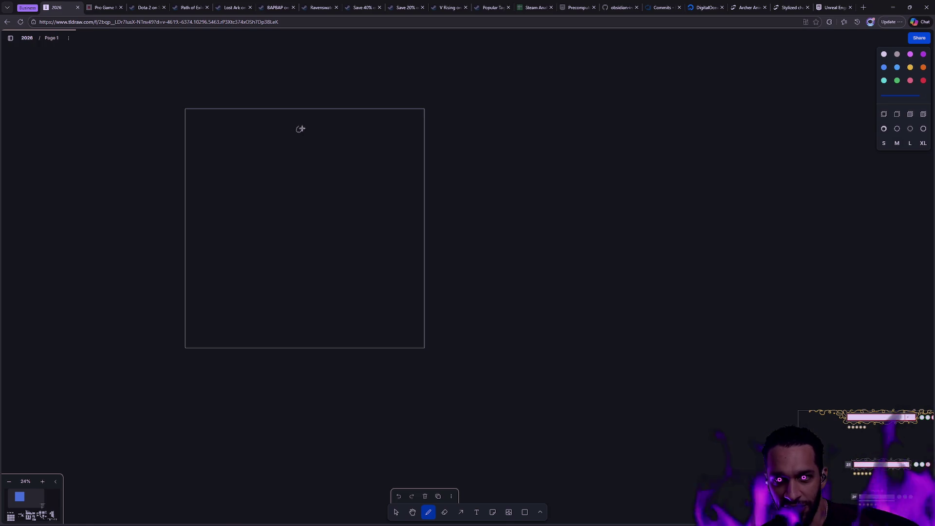
drag(266, 133, 268, 133)
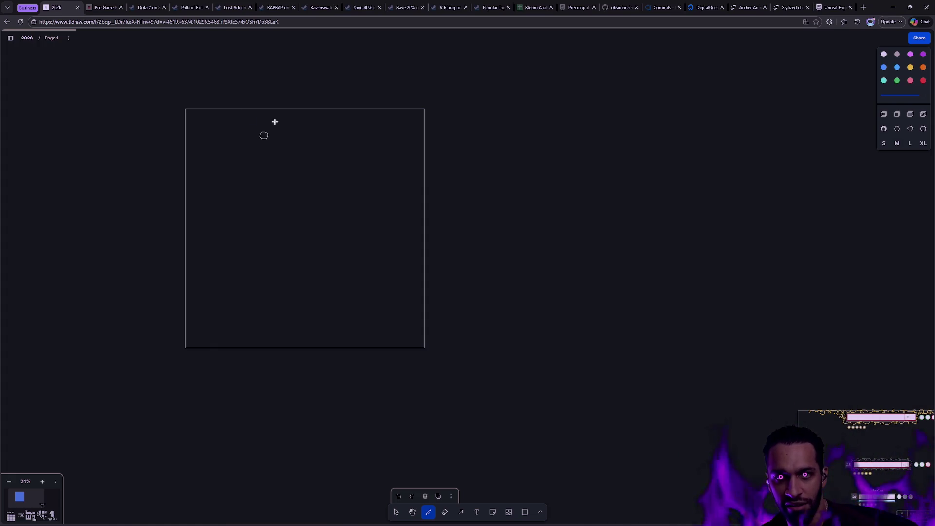
key(ctrl+z)
drag(263, 134, 264, 94)
key(ctrl+z)
key(ctrl+z)
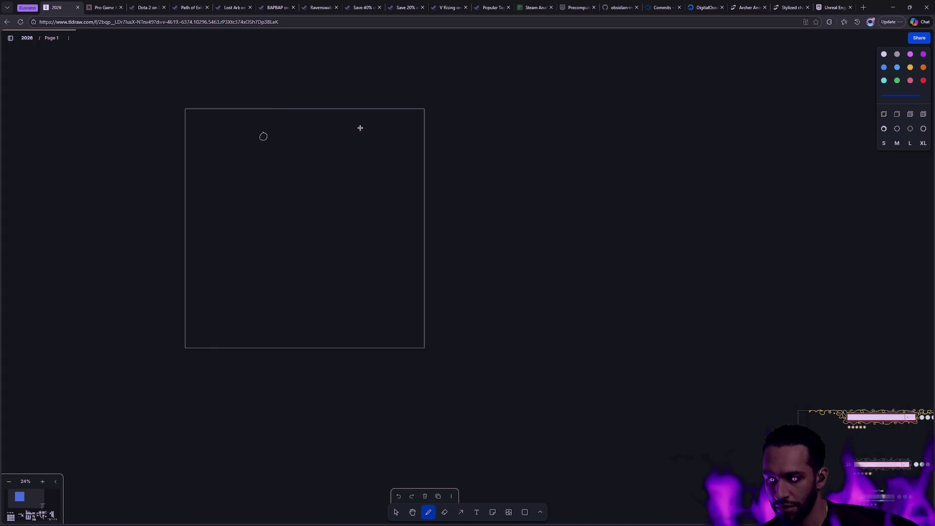
Draw a short arrow pointing up toward the circle with an extra-large stroke.
key(a)
mouse_move(305, 229)
mouse_down()
mouse_move(263, 113)
mouse_move(264, 85)
mouse_move(274, 83)
mouse_up()
key(ctrl+z)
click(265, 98)
key(a)
key(ctrl+z)
key(a)
key(ctrl+z)
key(a)
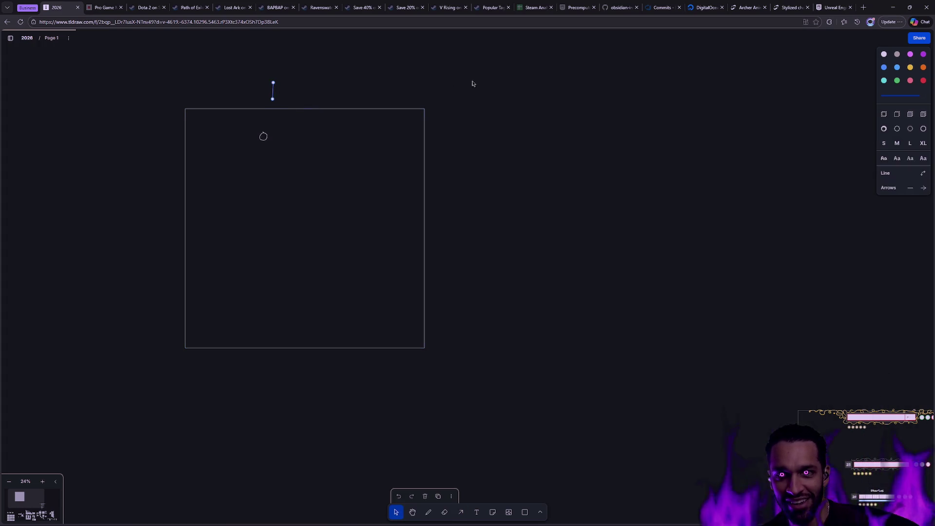
click(922, 146)
key(Escape)
Move the arrow onto the top of the circle and shift both down together.
drag(273, 92, 264, 123)
scroll(287, 163, up, 3)
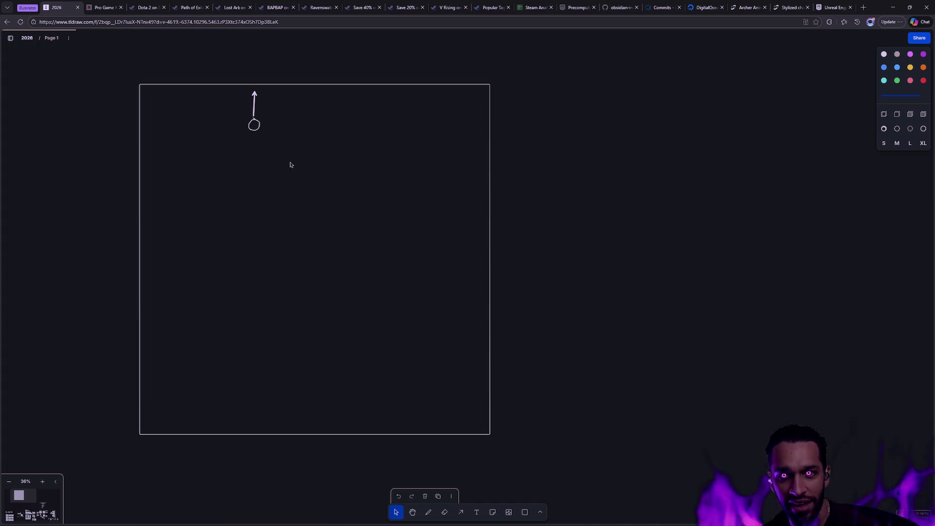
mouse_move(240, 147)
mouse_down()
mouse_move(273, 103)
mouse_move(255, 140)
mouse_up()
click(539, 178)
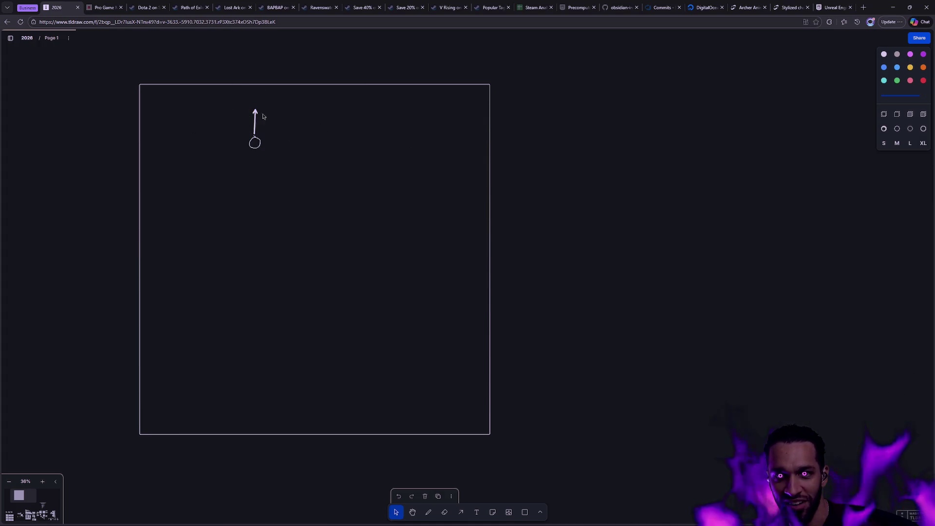
Try freehand strokes across and around the frame, then undo them.
key(d)
mouse_move(192, 119)
mouse_down()
mouse_move(314, 96)
mouse_move(345, 121)
mouse_up()
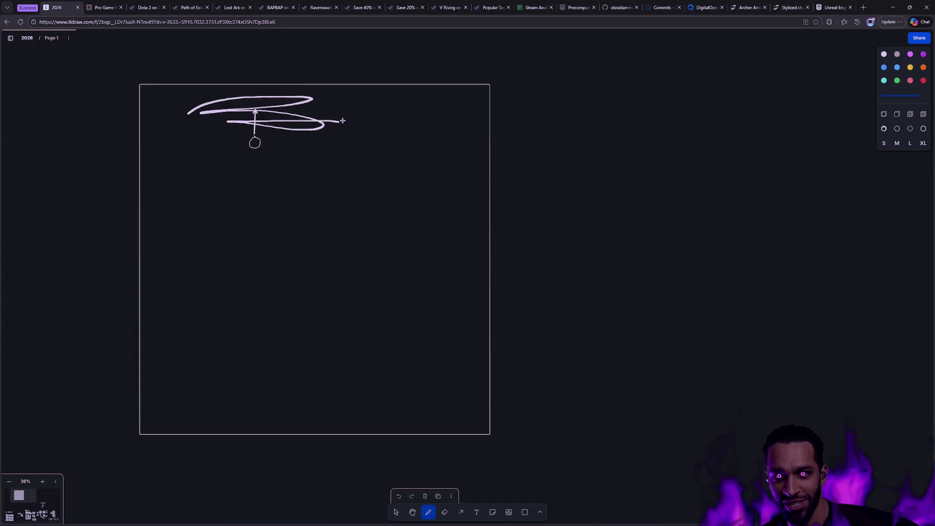
key(ctrl+z)
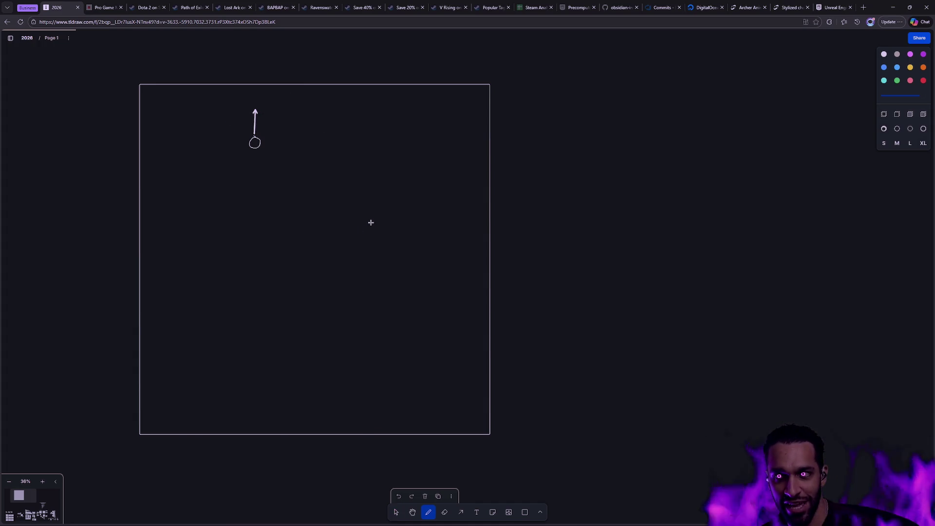
mouse_move(175, 182)
mouse_down()
mouse_move(453, 195)
mouse_move(463, 382)
mouse_move(208, 388)
mouse_move(239, 194)
mouse_up()
key(ctrl+z)
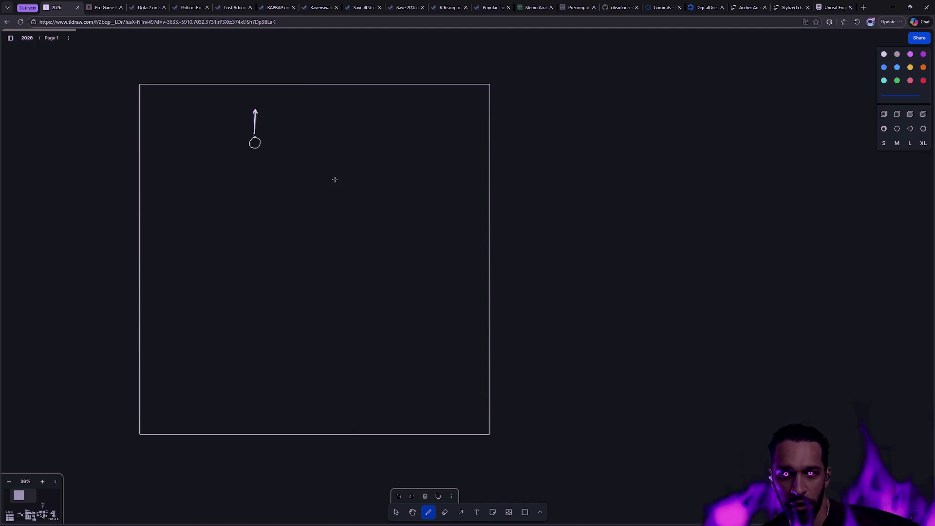
Box-select the frame with its sketch and delete it.
key(v)
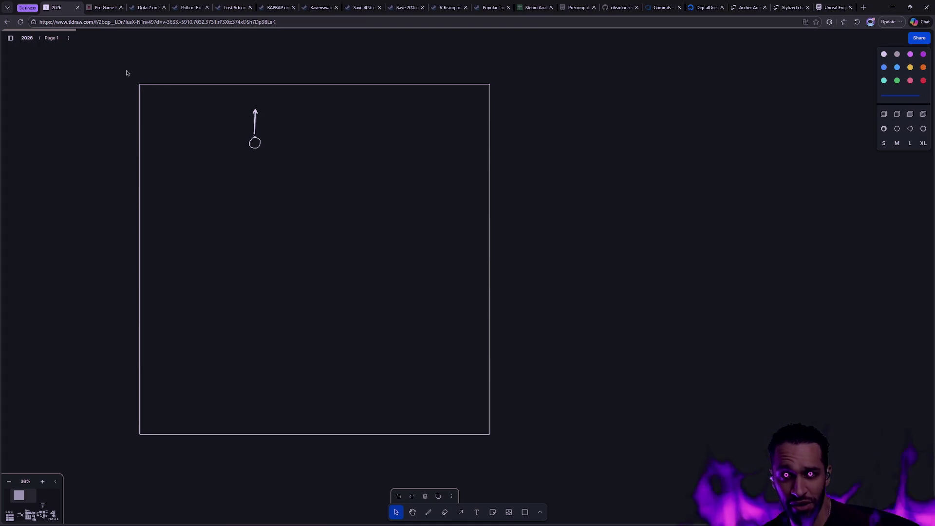
drag(122, 71, 554, 337)
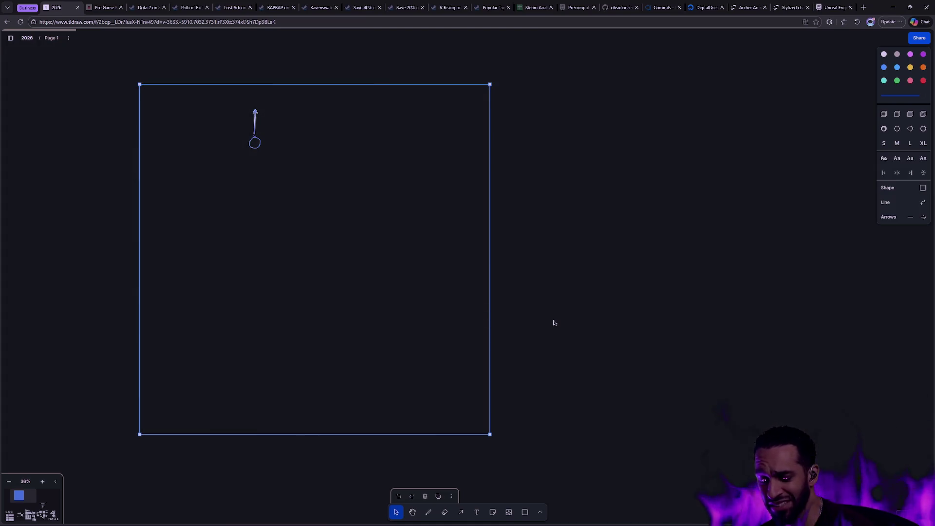
key(Delete)
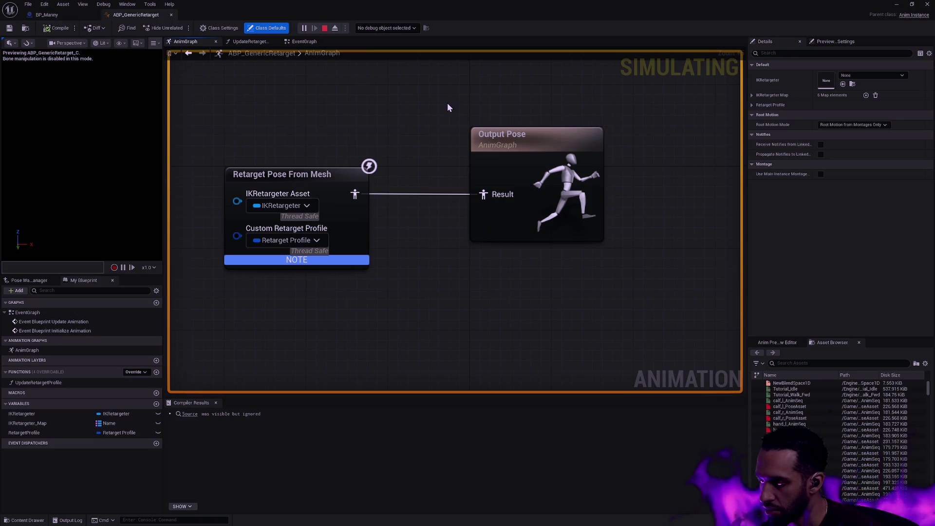
Search Open Asset for 'Sandbox ANim' and open SandboxCharacter_CMC_ABP.
key(ctrl+p)
text(Sandbox)
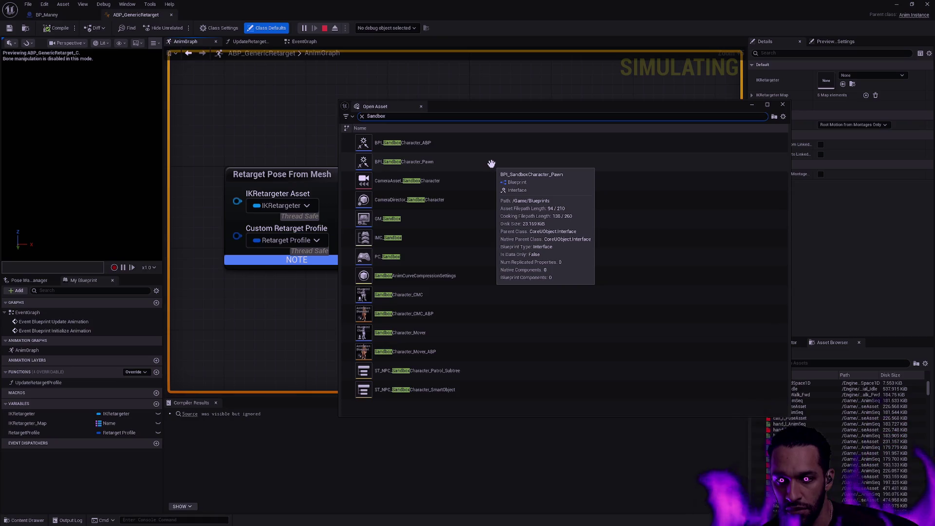
key(ctrl+a)
text(ABP)
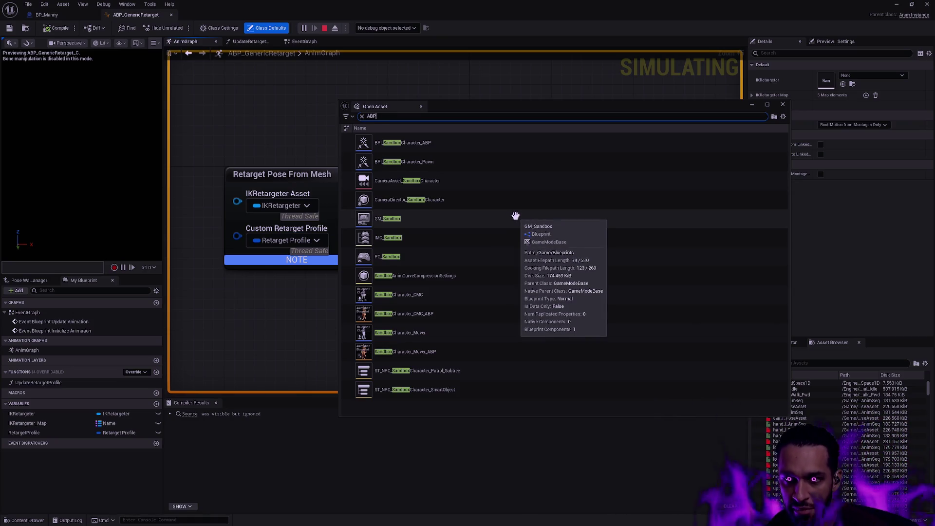
text(_San)
key(ctrl+a)
key(BackSpace)
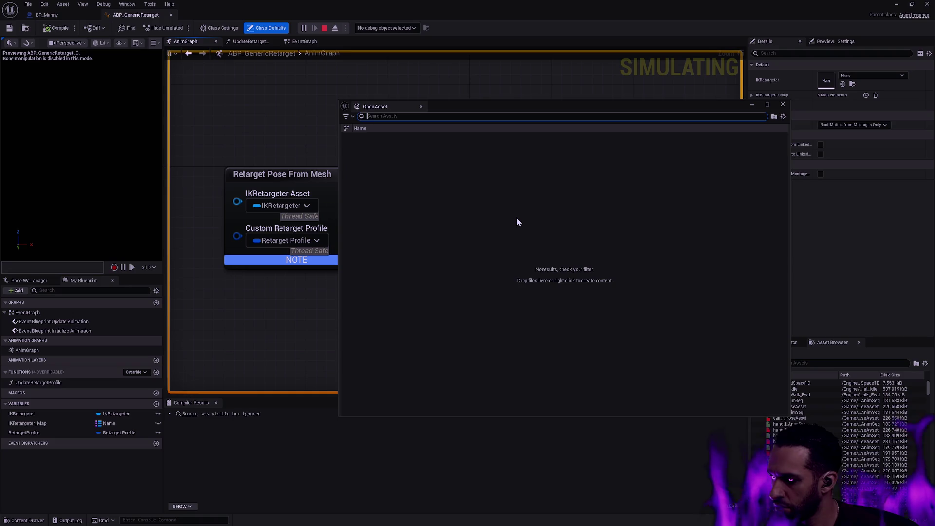
text(Sandbox ANi)
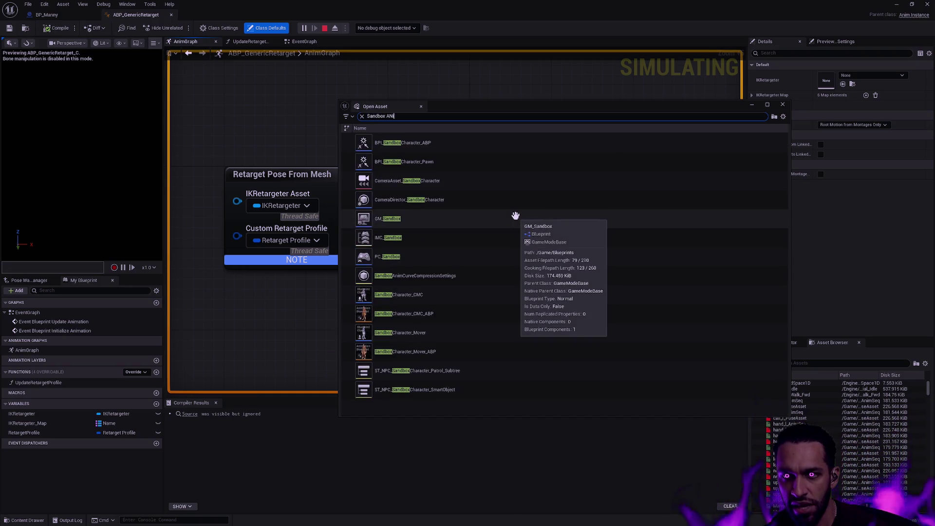
text(m)
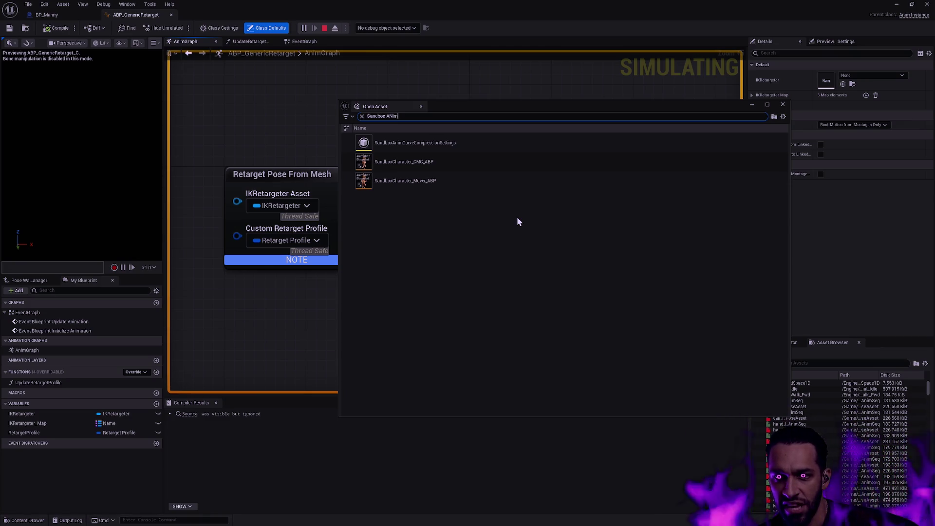
double_click(444, 162)
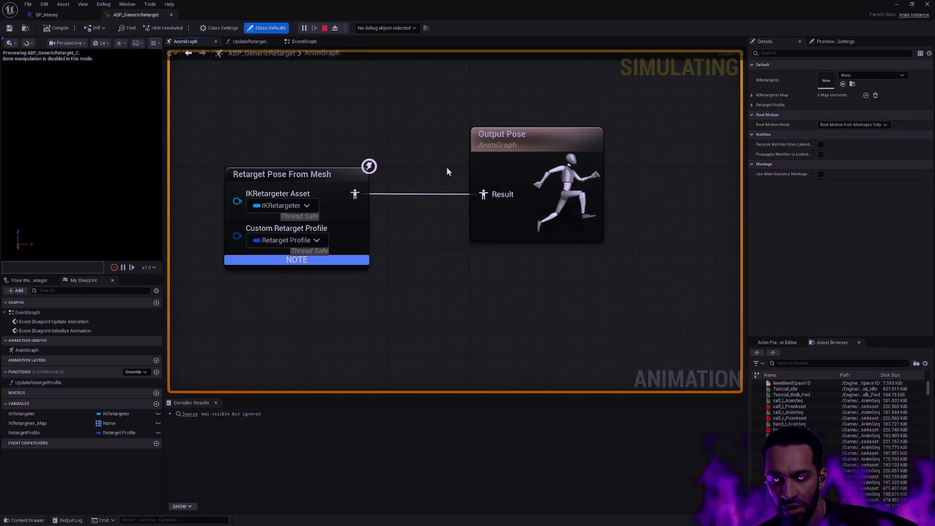
Pan the AnimGraph so the Motion Matching note is fully visible.
scroll(413, 180, down, 1)
scroll(419, 180, up, 6)
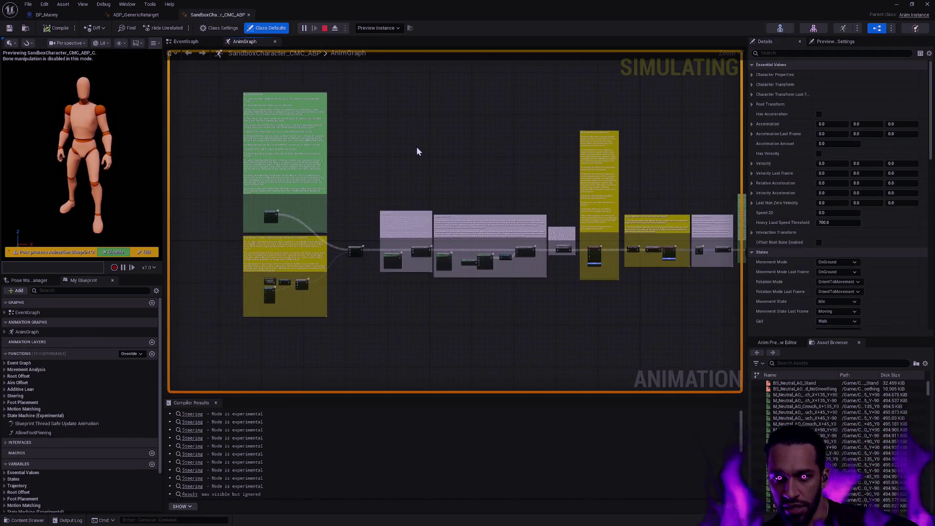
drag(541, 173, 609, 221)
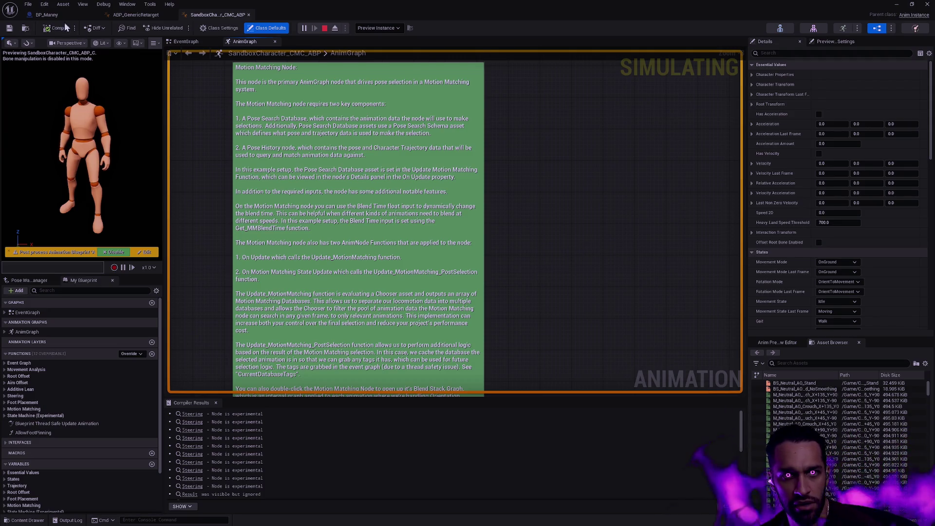
Stop the running simulation in BP_Manny and flip through the open blueprint tabs.
click(47, 15)
click(164, 28)
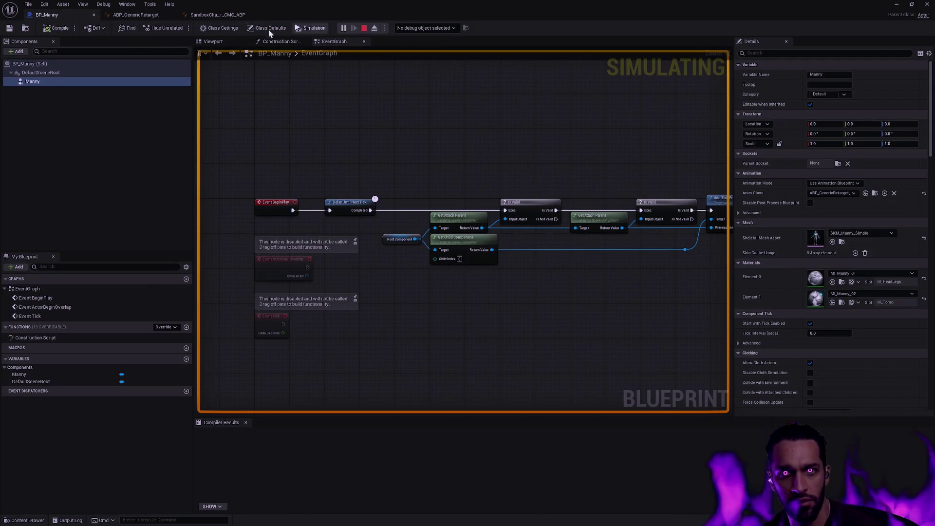
click(365, 28)
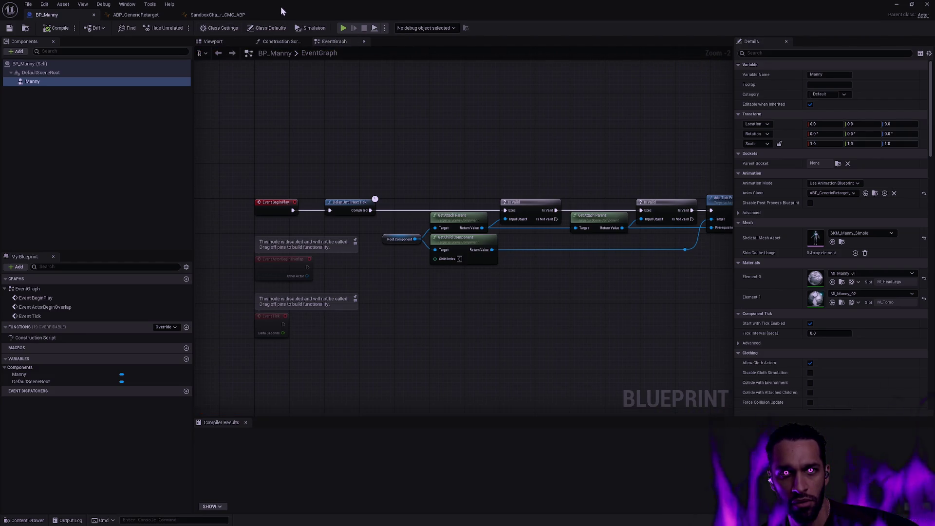
click(169, 14)
click(210, 15)
click(127, 14)
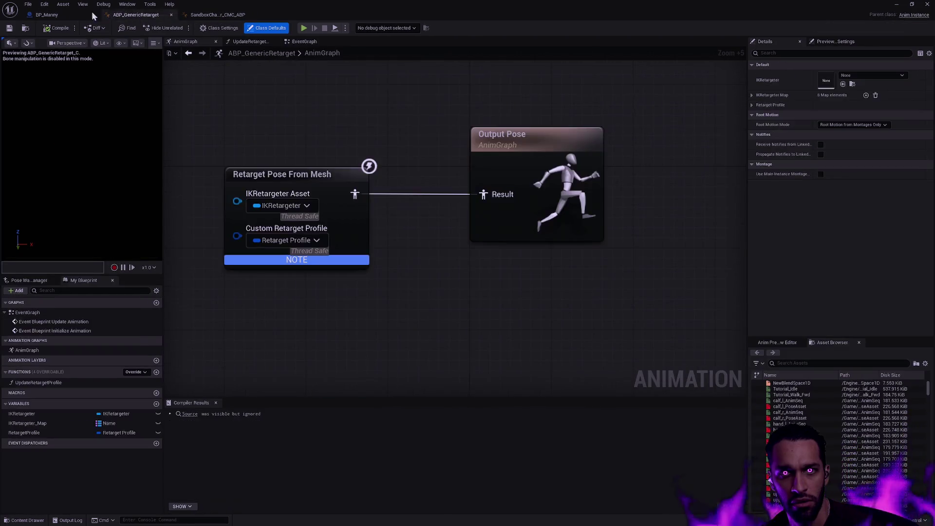
click(73, 14)
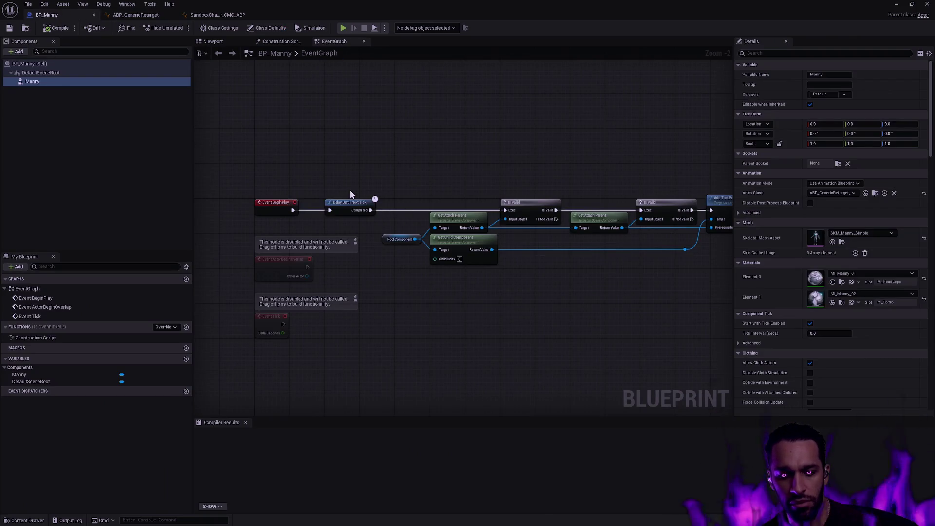
Dock the BP_Manny and ABP_GenericRetarget windows into the main editor tab bar.
key(alt+Tab)
key(Escape)
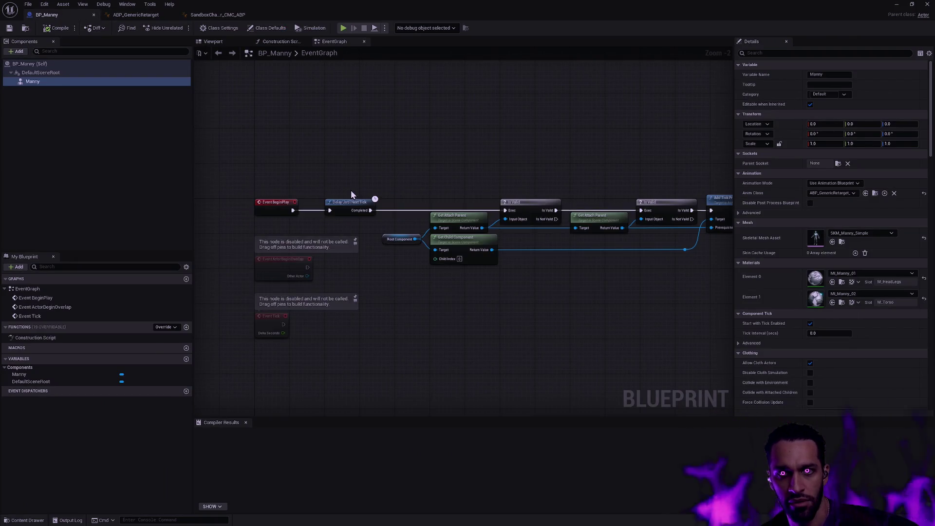
drag(638, 8, 653, 145)
mouse_move(372, 150)
mouse_down()
mouse_move(409, 159)
mouse_move(195, 73)
mouse_move(137, 14)
mouse_up()
mouse_move(369, 148)
mouse_down()
mouse_move(224, 19)
mouse_move(311, 14)
mouse_up()
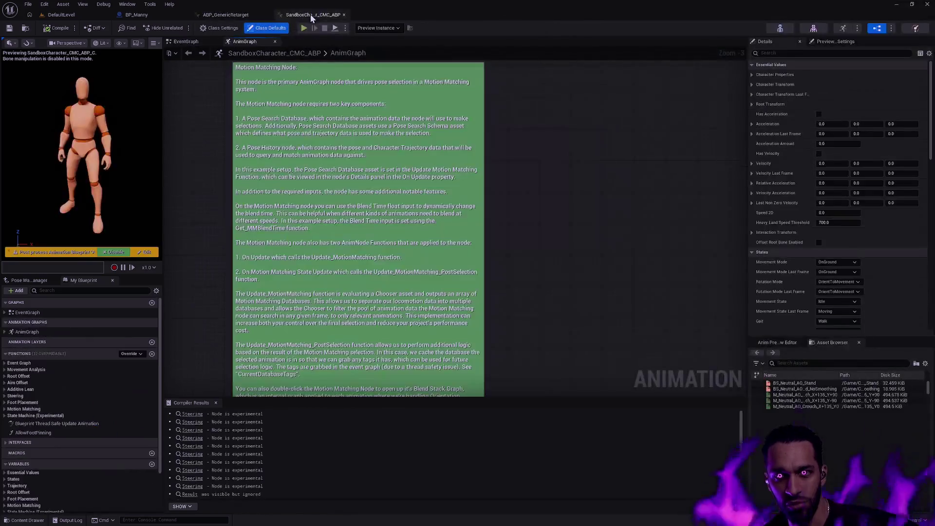
Start Play-in-Editor and walk the character onto the Game Animation Widget pad.
click(61, 15)
click(181, 30)
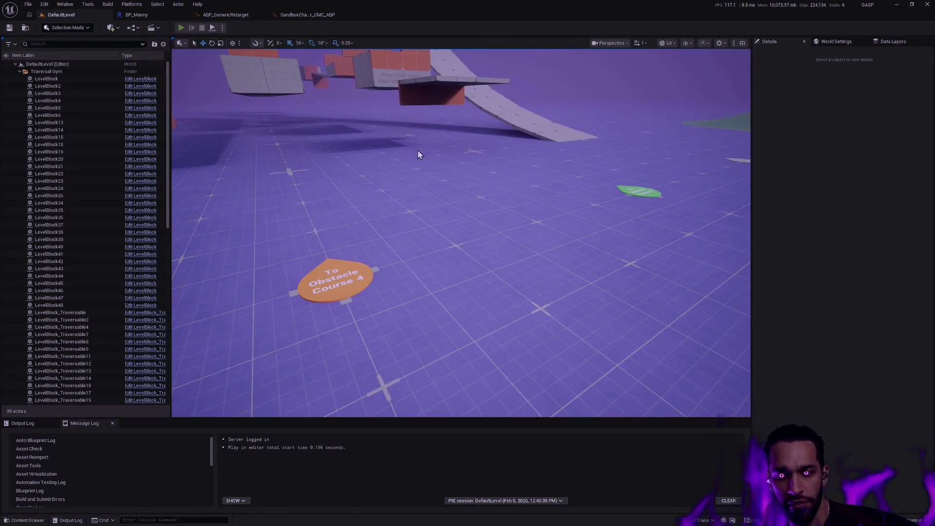
click(502, 241)
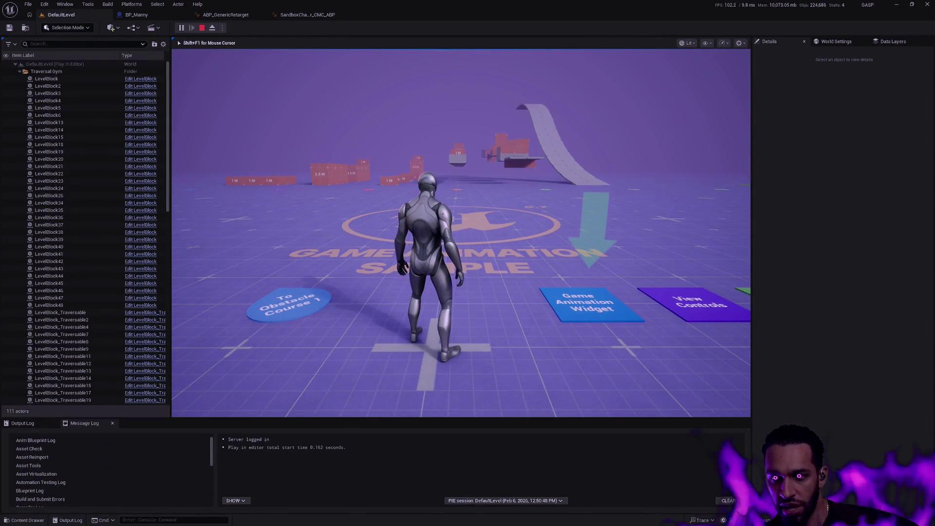
key(w)
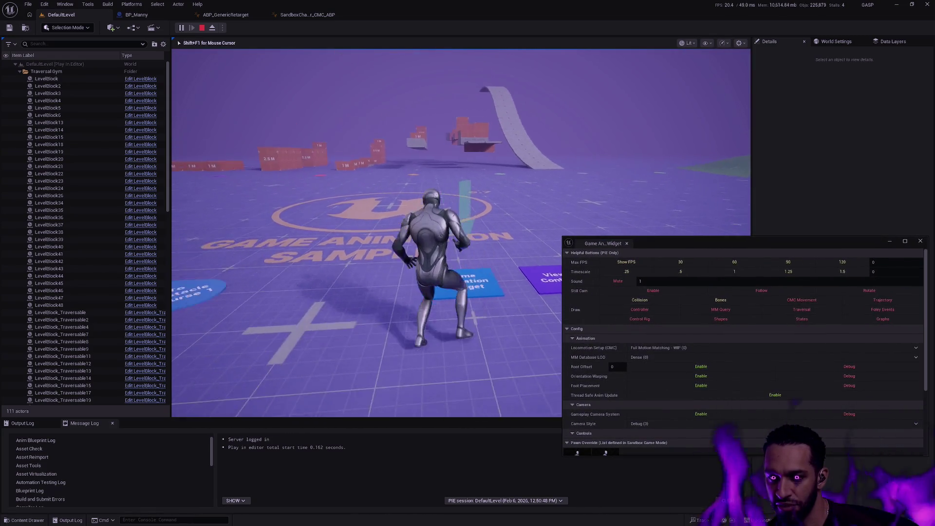
key(shift+F1)
scroll(600, 376, down, 3)
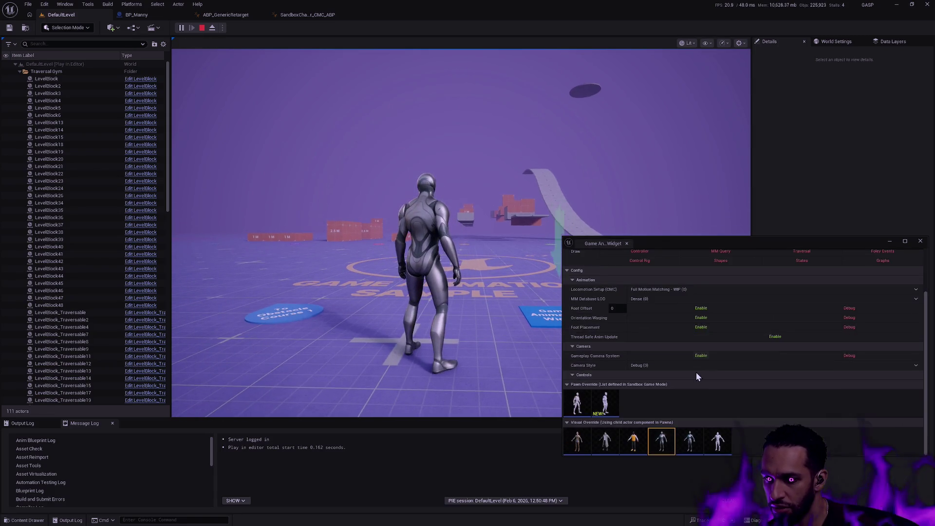
Cycle the Visual Override between the female, trench-coat and orange-vest characters.
click(580, 446)
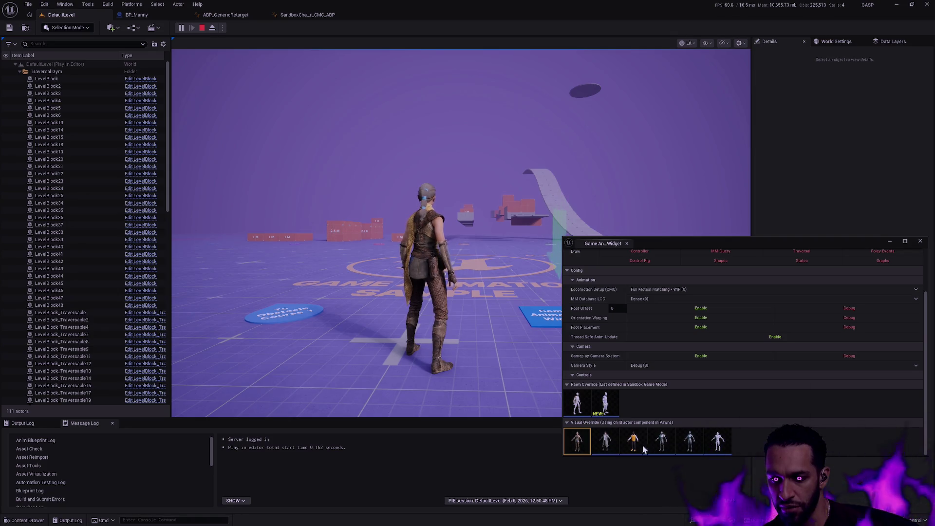
click(606, 444)
click(592, 446)
click(604, 444)
click(587, 444)
click(611, 443)
click(586, 440)
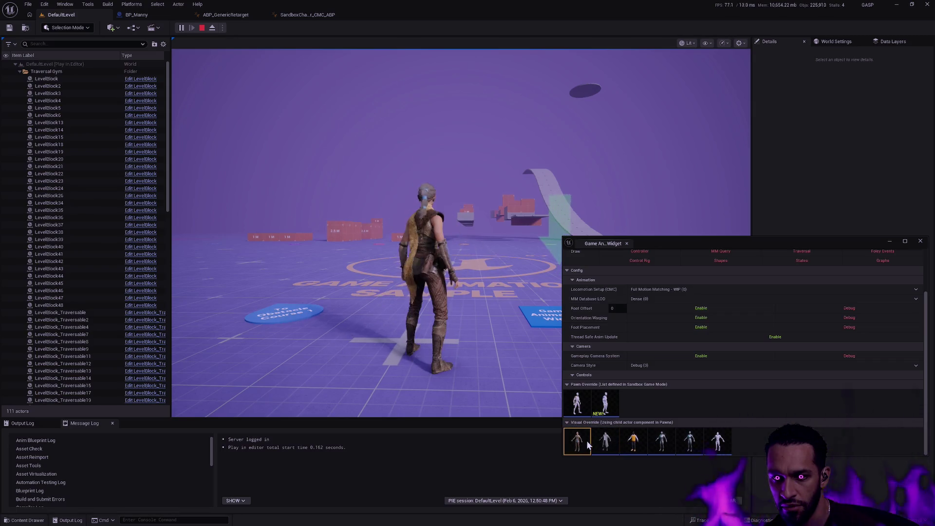
click(607, 440)
click(590, 446)
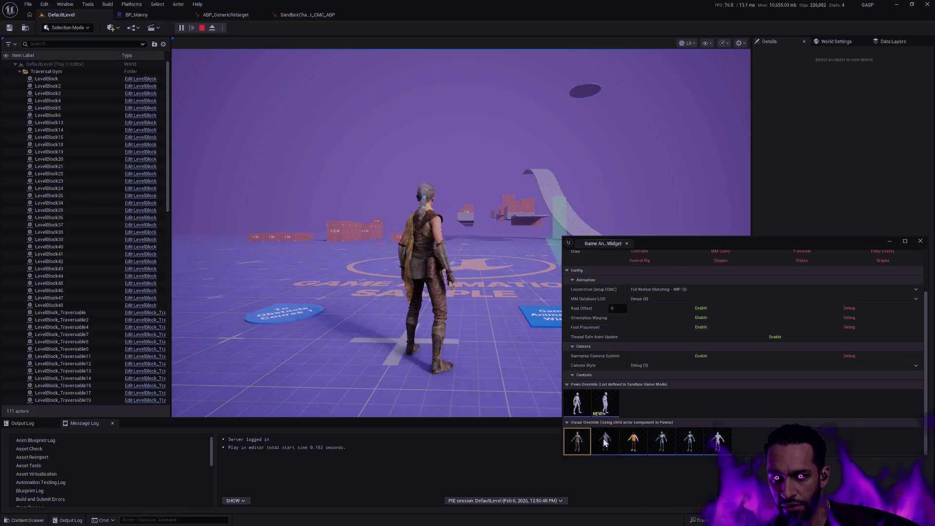
click(605, 441)
click(635, 444)
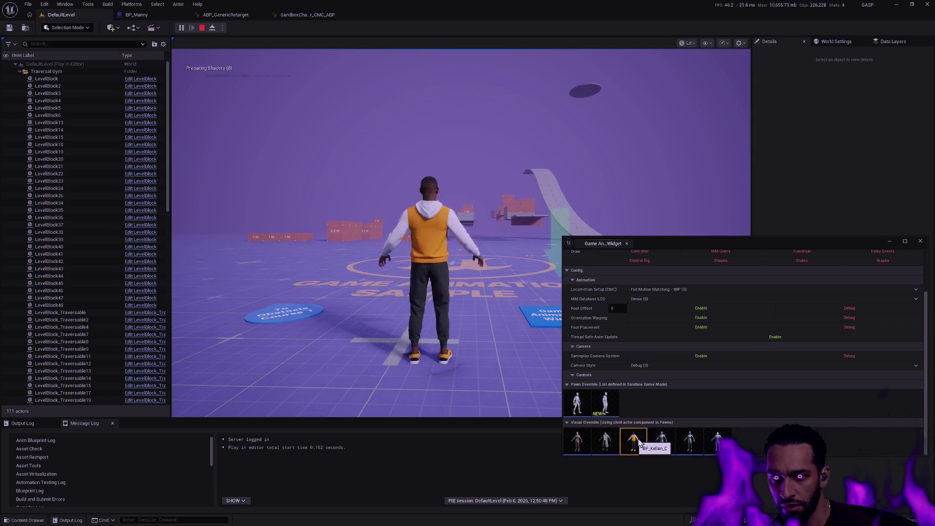
click(606, 443)
click(633, 443)
click(578, 444)
Try the orange hoodie and mannequin overrides, settling on the white UE4 mannequin.
click(629, 446)
click(657, 443)
click(635, 449)
click(657, 441)
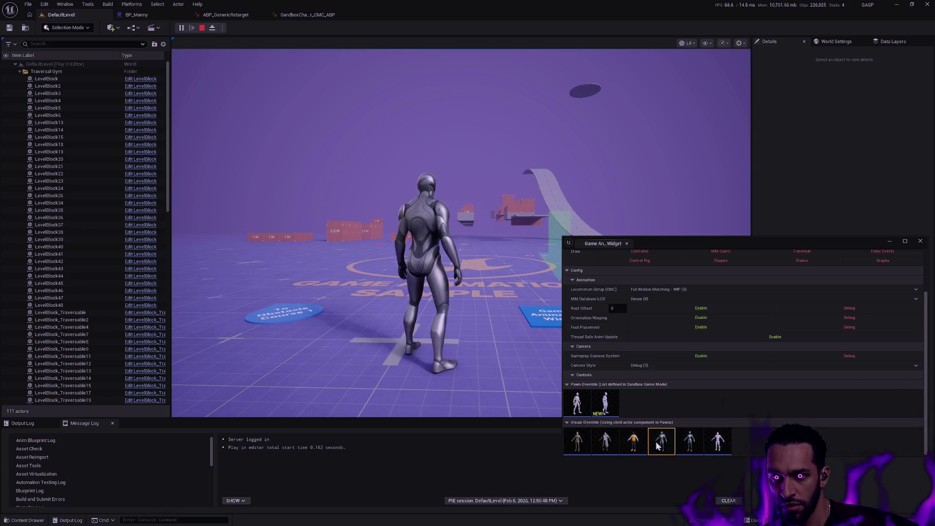
click(690, 442)
click(713, 443)
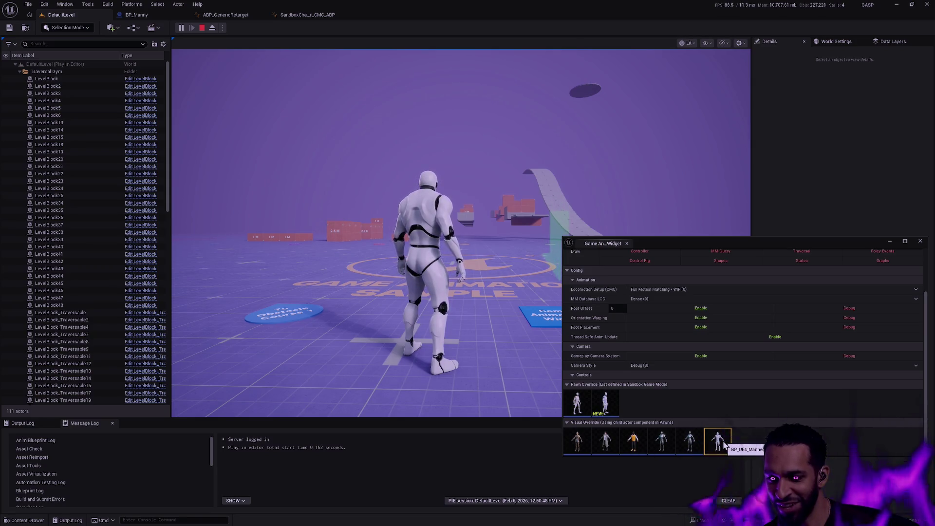
click(668, 443)
click(718, 441)
click(474, 334)
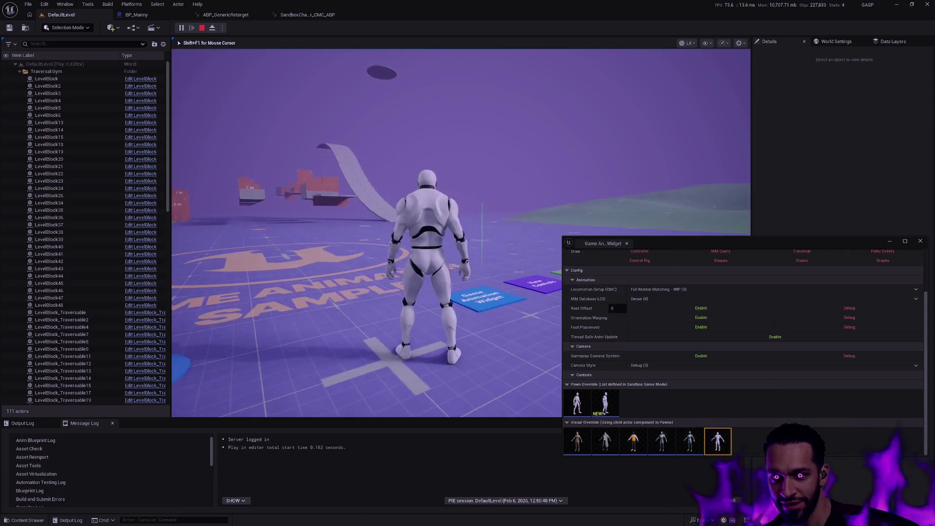
key(shift+F1)
Switch to the female override, toggle Camera Style Close/Debug, run and jump, then stop playing.
click(577, 441)
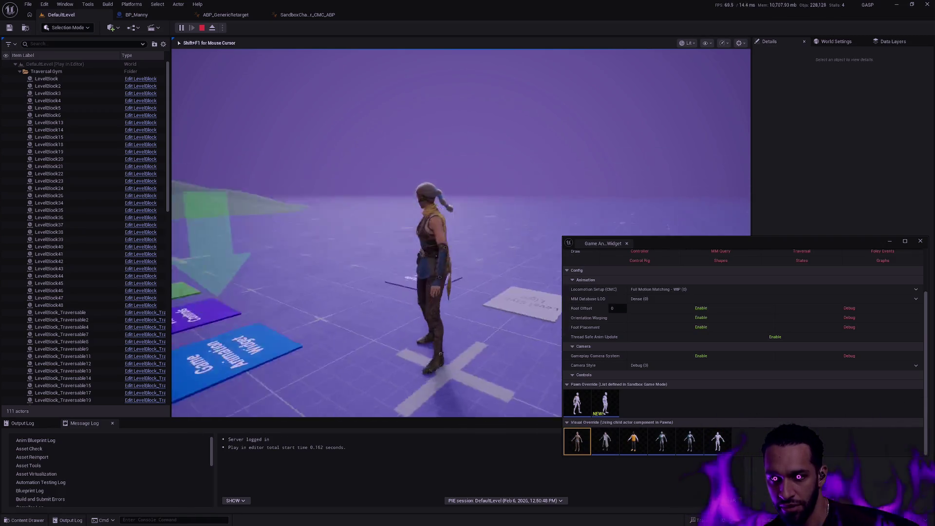
key(c)
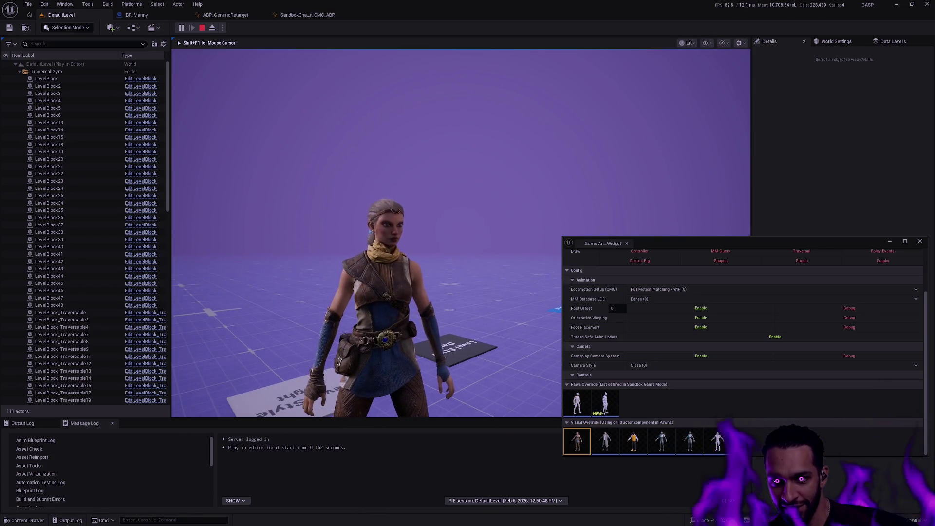
key(c)
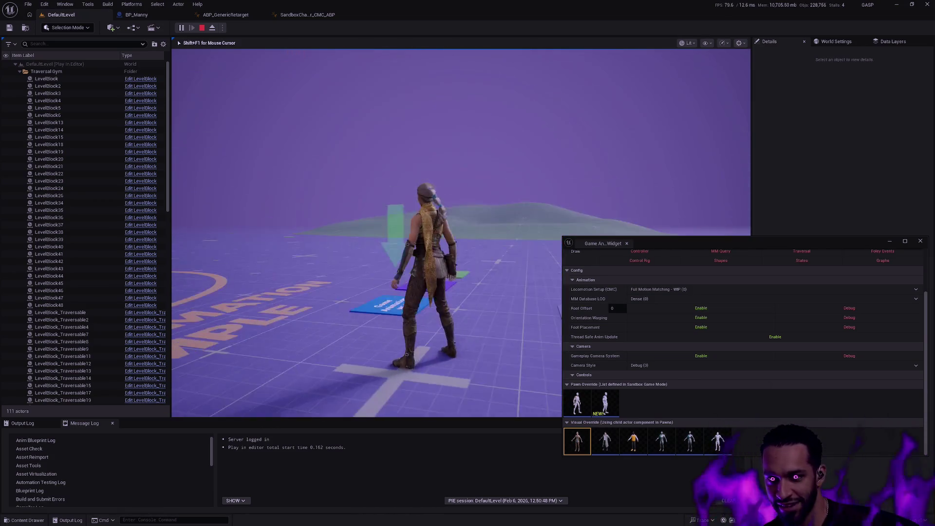
key(space)
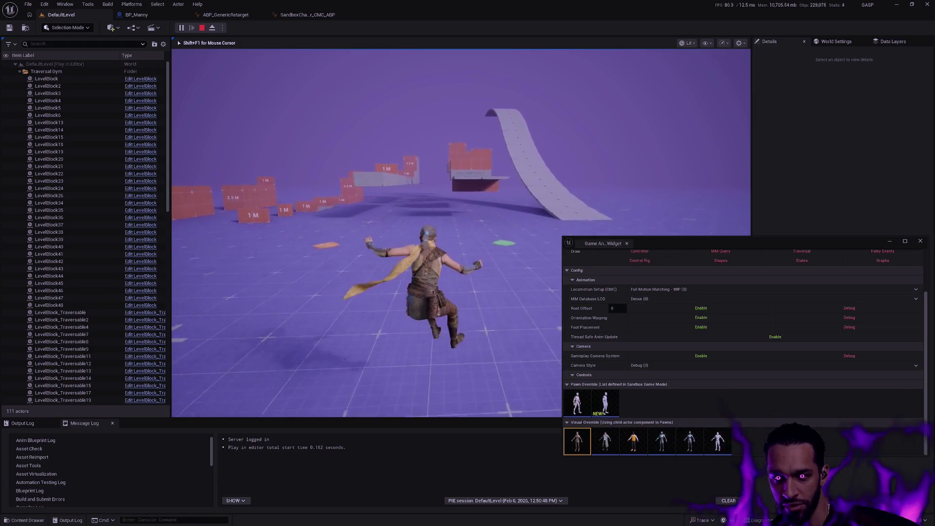
key(space)
key(space)
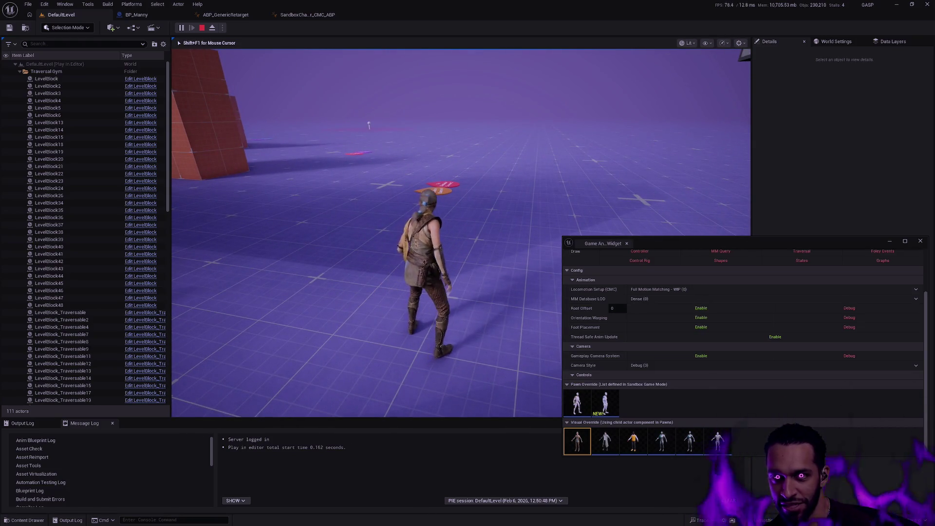
key(Escape)
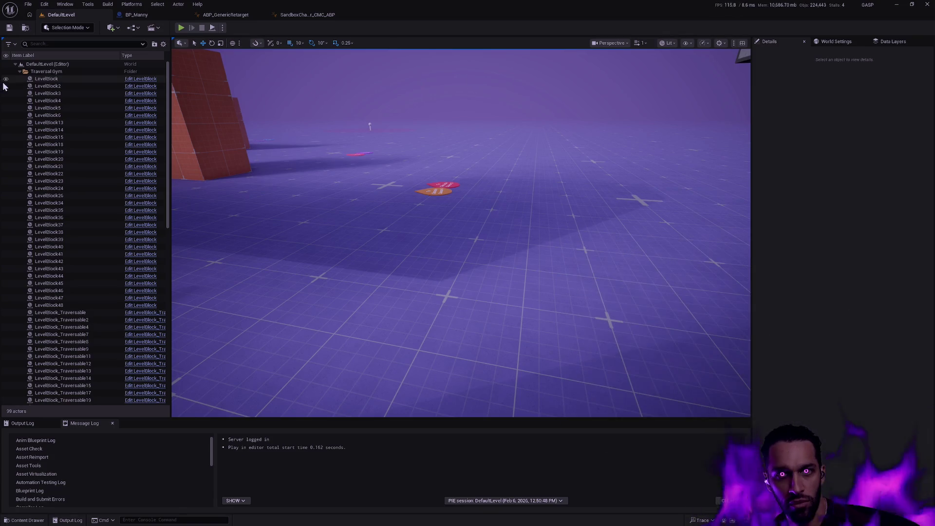
click(317, 14)
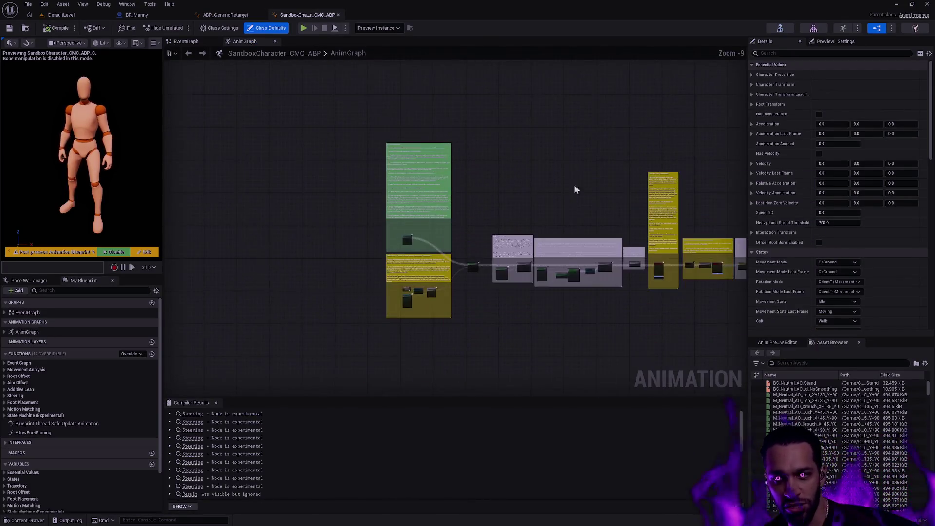
Pan the Sandbox AnimGraph across Pose History and Offset Root Bone, then switch to ABP_GenericRetarget.
scroll(334, 100, up, 5)
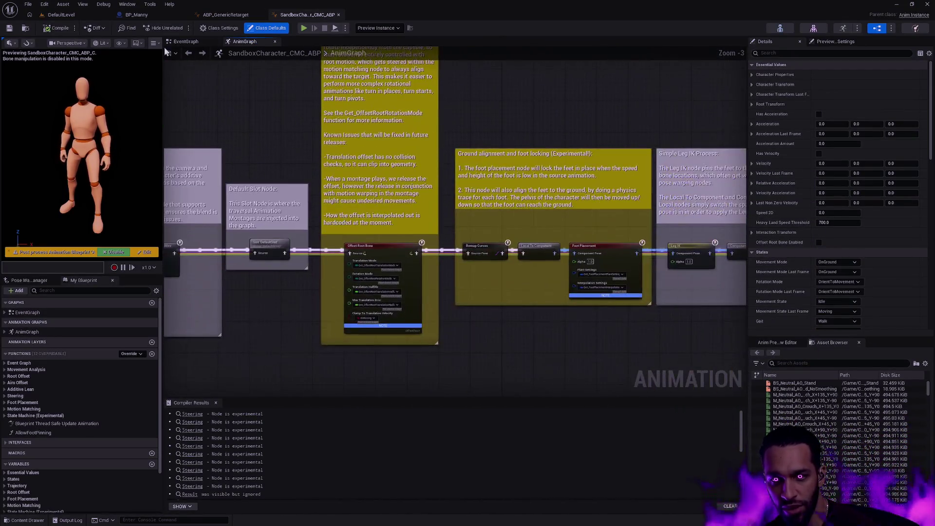
mouse_move(495, 94)
mouse_down()
mouse_move(404, 146)
mouse_move(345, 130)
mouse_move(417, 142)
mouse_up()
mouse_move(284, 112)
mouse_down()
mouse_move(457, 128)
mouse_move(513, 66)
mouse_up()
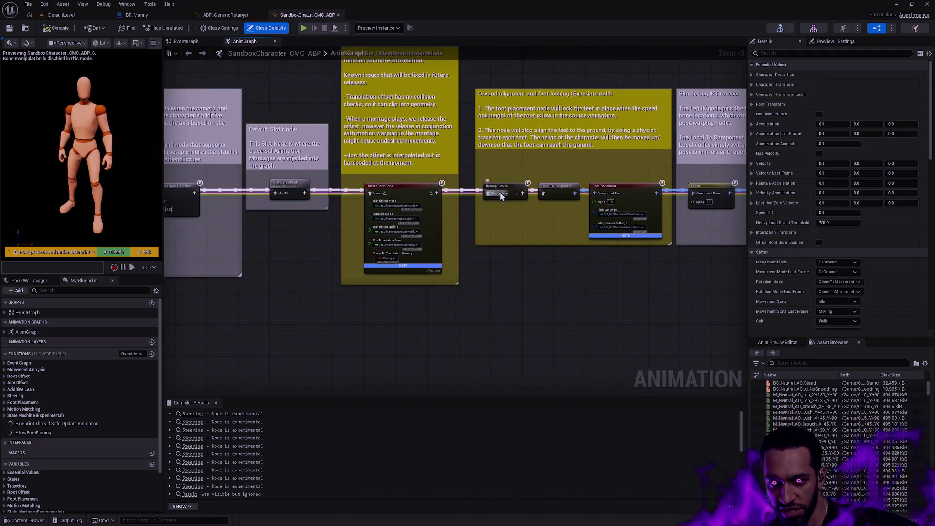
scroll(500, 192, up, 3)
right_click(497, 201)
key(Escape)
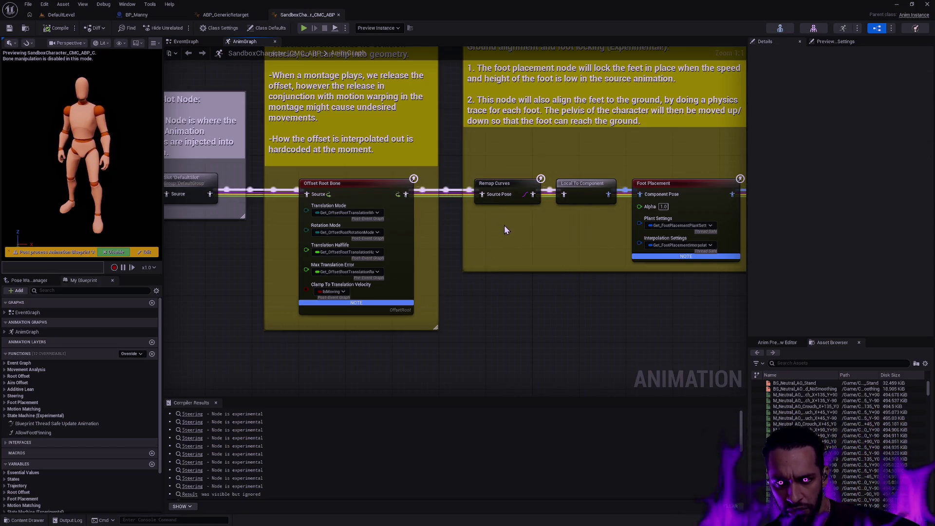
click(225, 15)
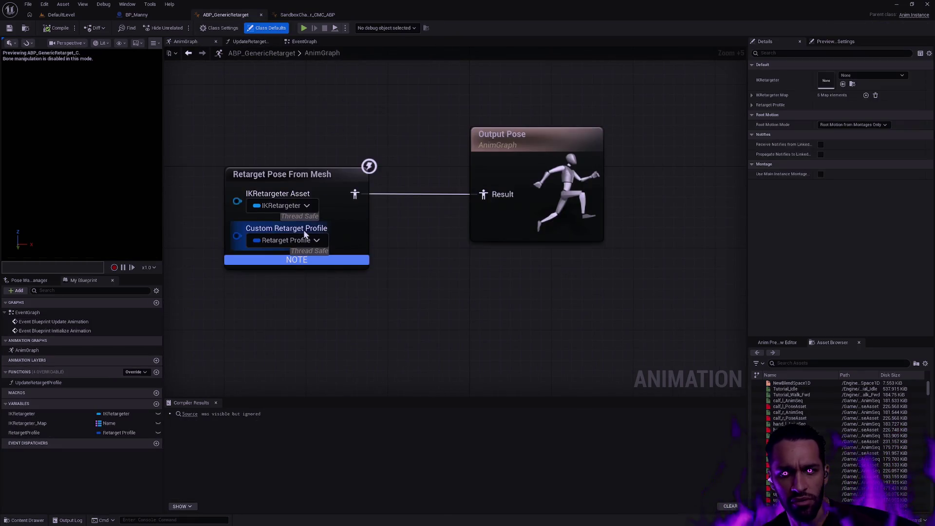
Inspect the Retarget Profile pin's context options in the AnimGraph, then show the EventGraph.
scroll(437, 238, up, 2)
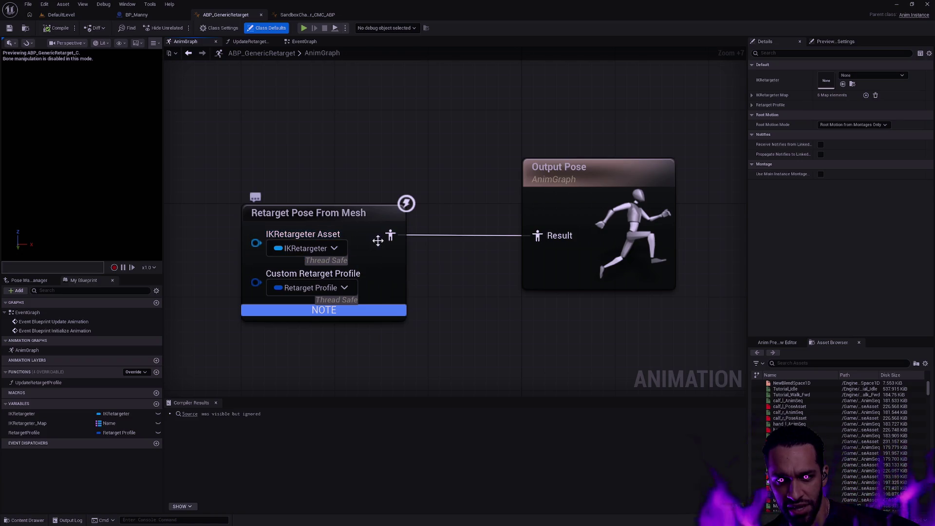
right_click(344, 288)
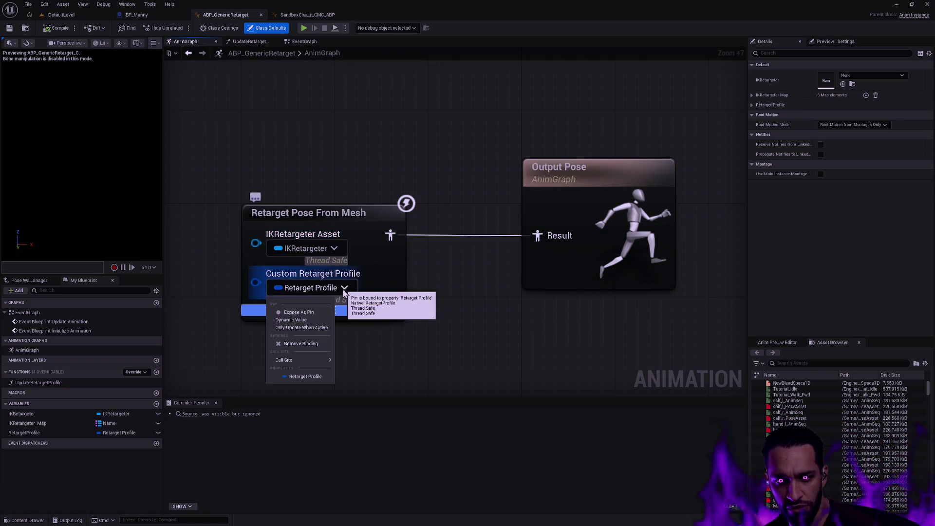
mouse_move(329, 361)
click(470, 317)
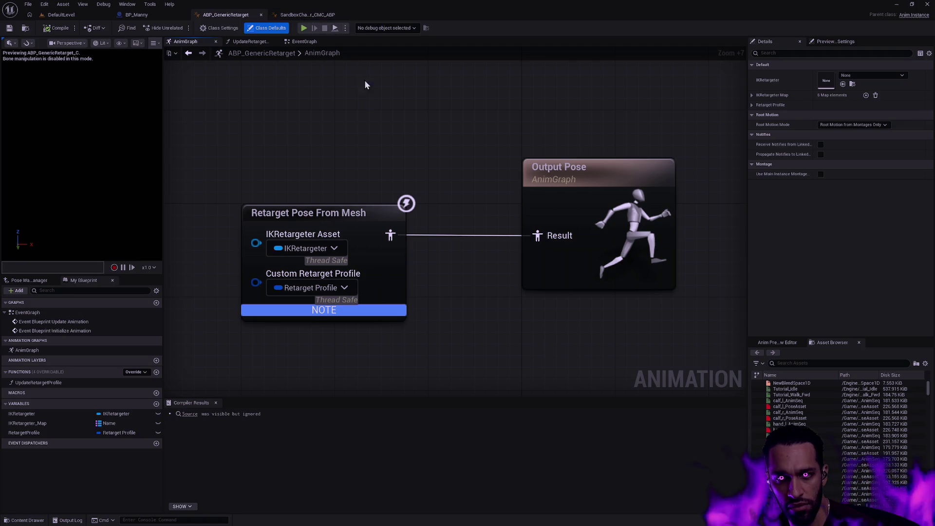
scroll(314, 88, down, 2)
click(305, 42)
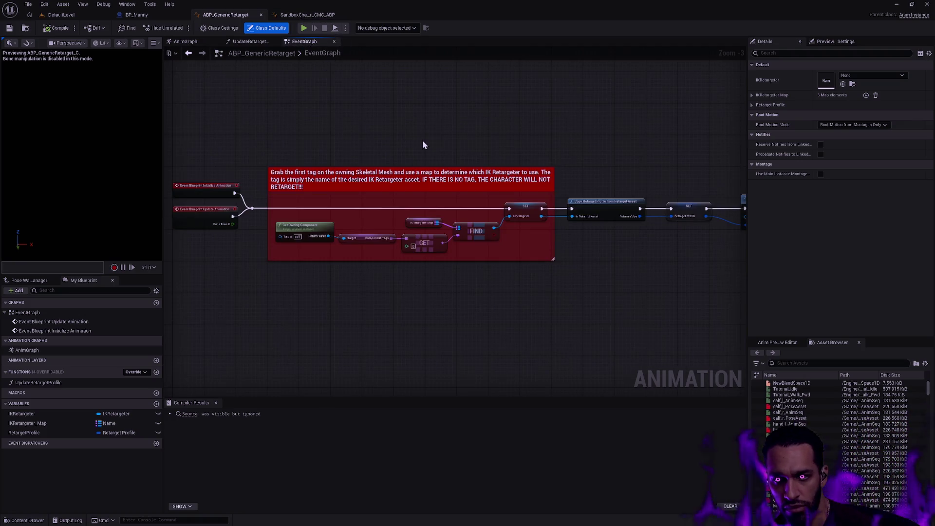
Open UpdateRetargetProfile, zoom in and center the IK chains controller cast node.
click(257, 42)
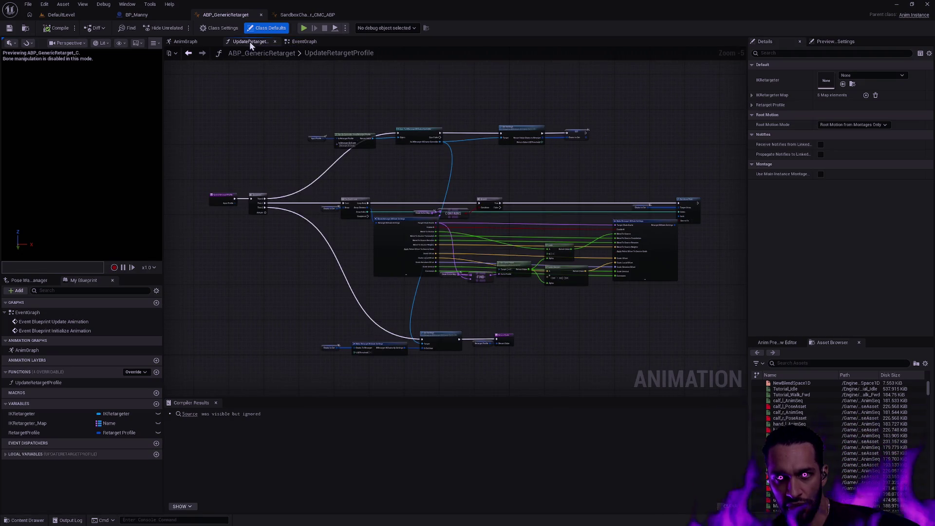
scroll(308, 205, up, 3)
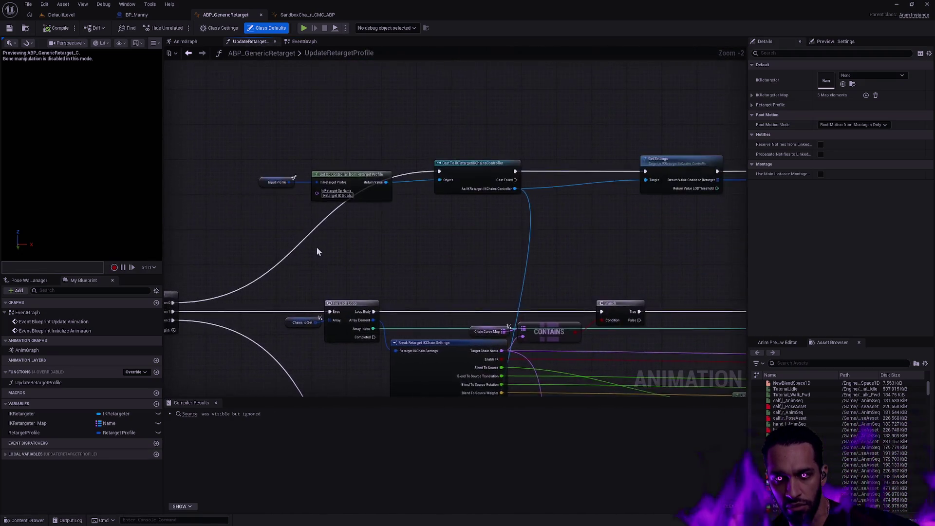
scroll(322, 249, up, 2)
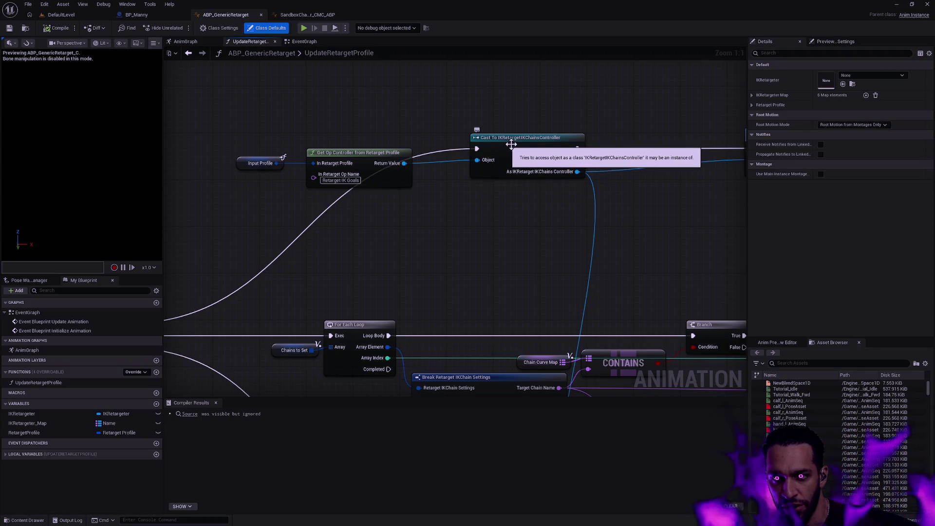
drag(687, 283, 675, 261)
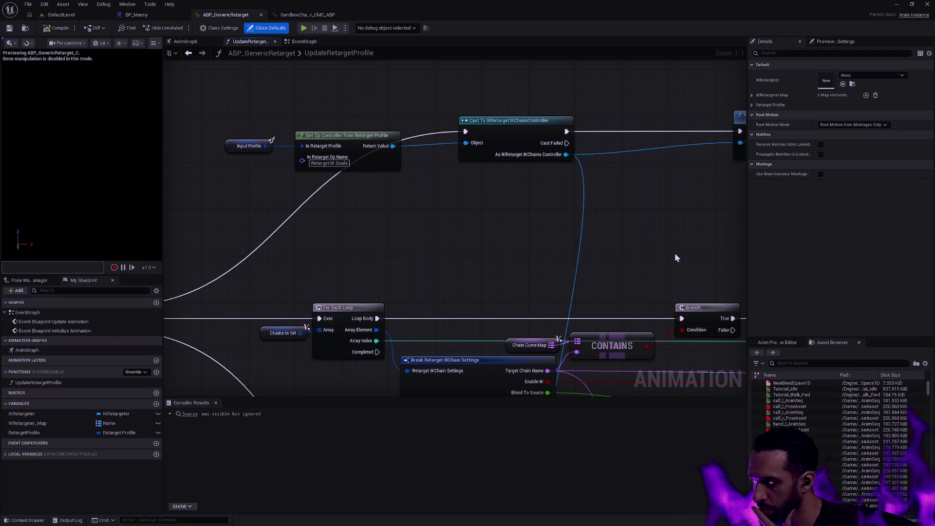
click(322, 16)
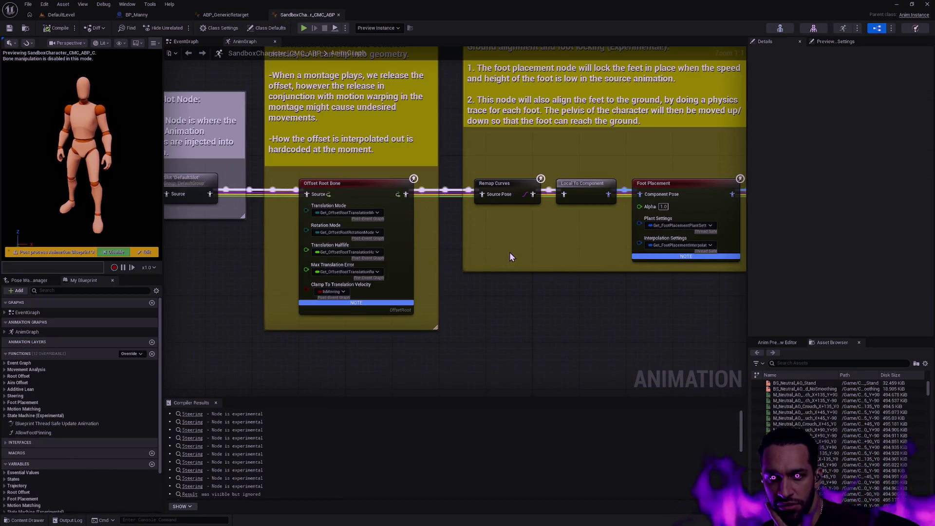
Pan past Motion Matching and Simple Additive Lean, then view ABP_GenericRetarget's Get Settings and SET nodes.
scroll(508, 252, down, 3)
drag(195, 214, 449, 218)
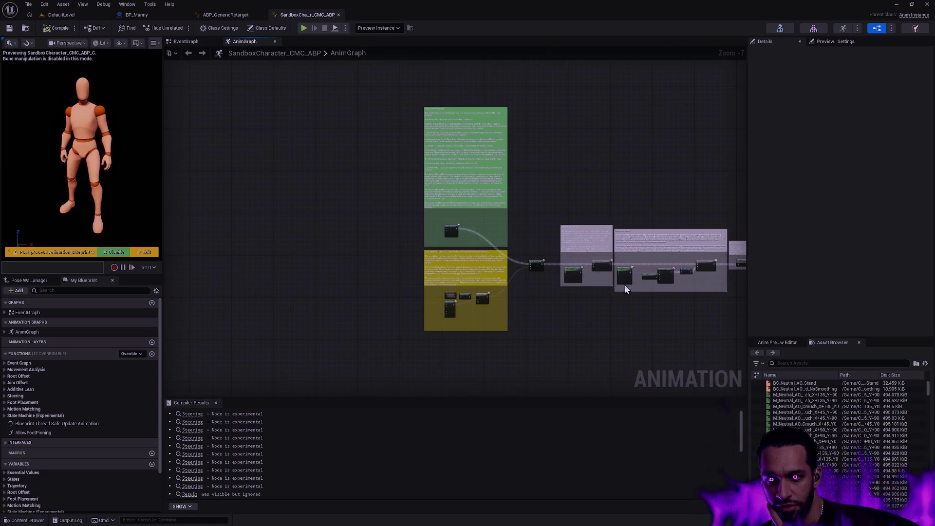
scroll(591, 276, up, 3)
scroll(465, 235, up, 5)
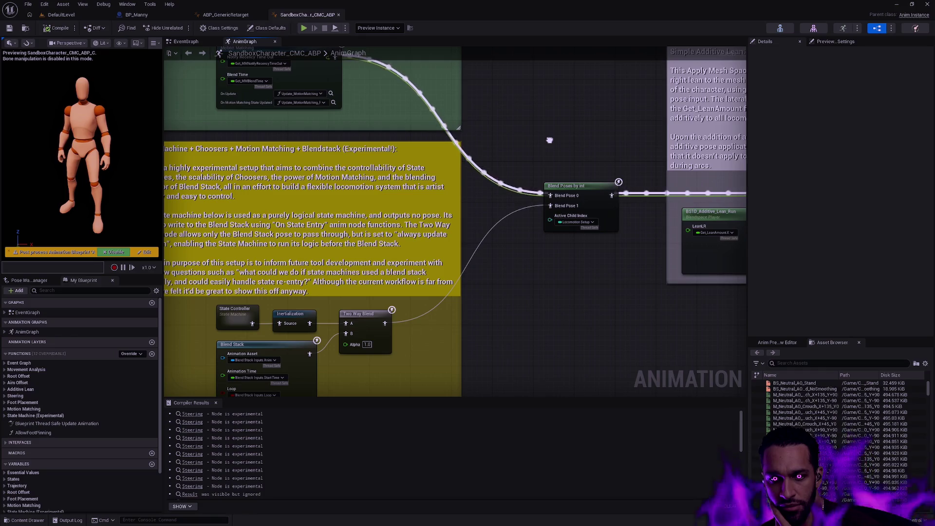
drag(550, 140, 291, 159)
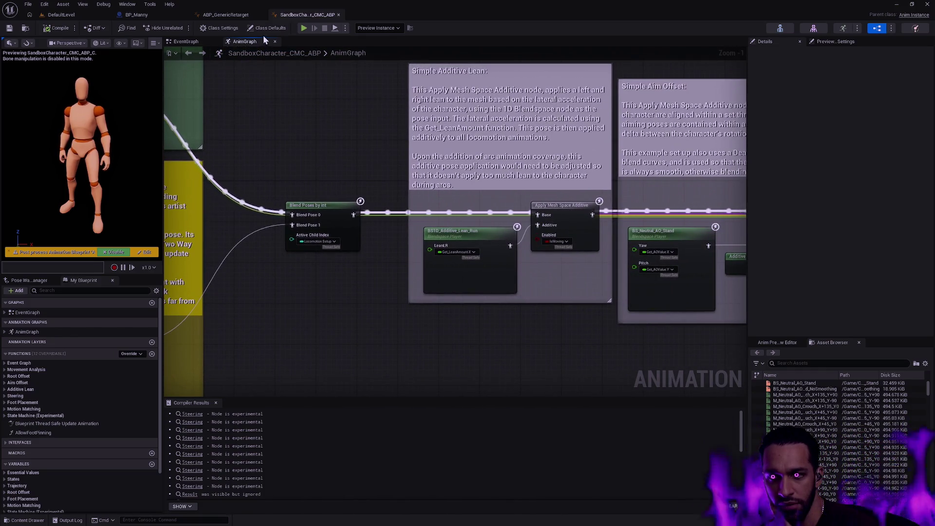
click(230, 16)
mouse_move(531, 259)
mouse_down()
mouse_move(515, 272)
mouse_move(311, 324)
mouse_move(315, 292)
mouse_up()
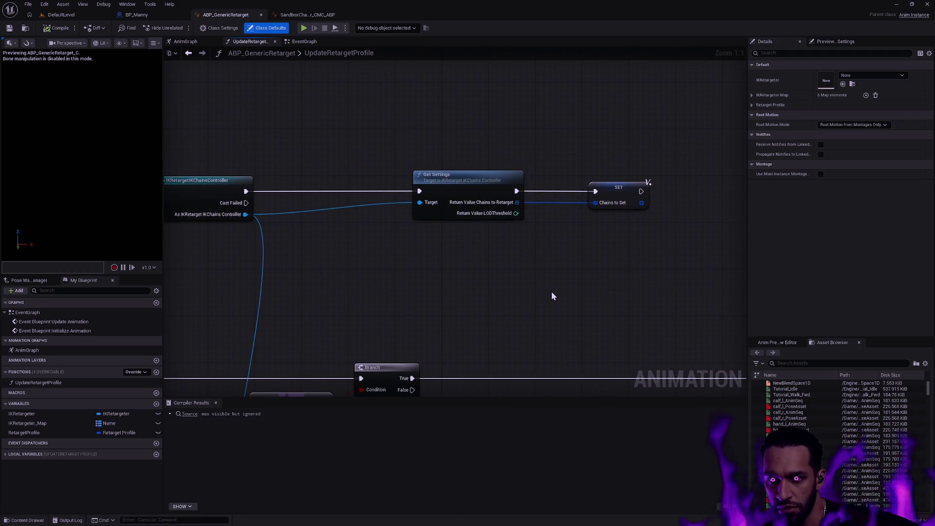
Pan across UpdateRetargetProfile and move the Lerp (Vector) node lower in the graph.
mouse_move(511, 278)
mouse_down()
mouse_move(495, 255)
mouse_move(473, 144)
mouse_move(484, 167)
mouse_move(416, 165)
mouse_up()
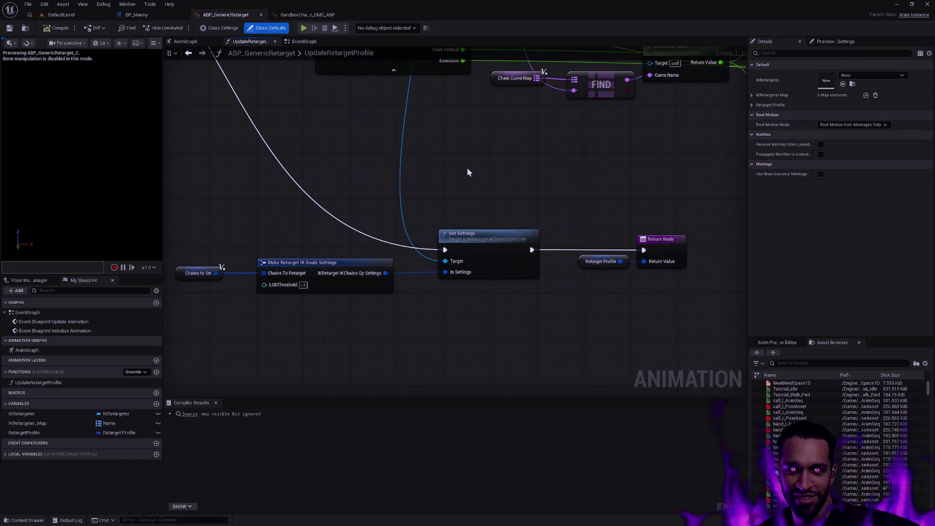
mouse_move(553, 139)
mouse_down()
mouse_move(567, 170)
mouse_move(500, 332)
mouse_up()
mouse_move(566, 324)
mouse_down()
mouse_move(359, 322)
mouse_move(434, 340)
mouse_move(359, 349)
mouse_move(368, 346)
mouse_up()
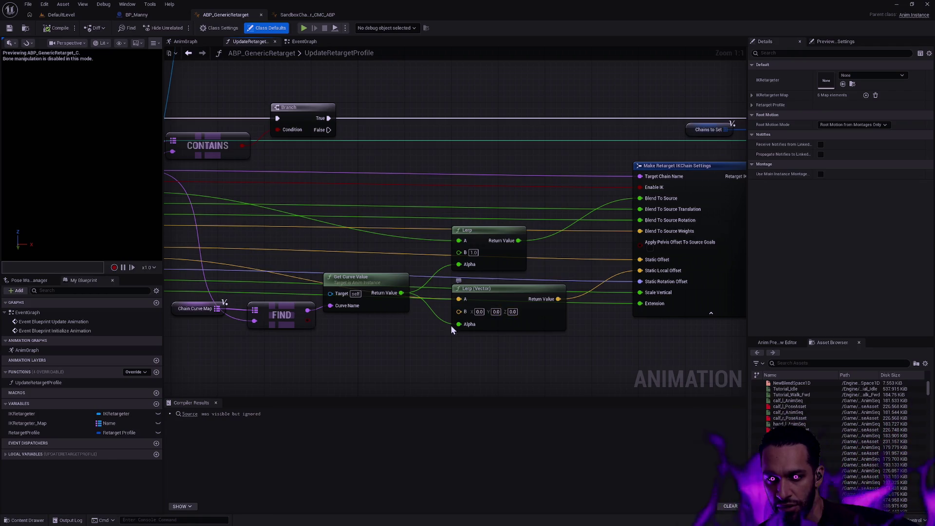
drag(452, 327, 536, 346)
drag(590, 300, 589, 336)
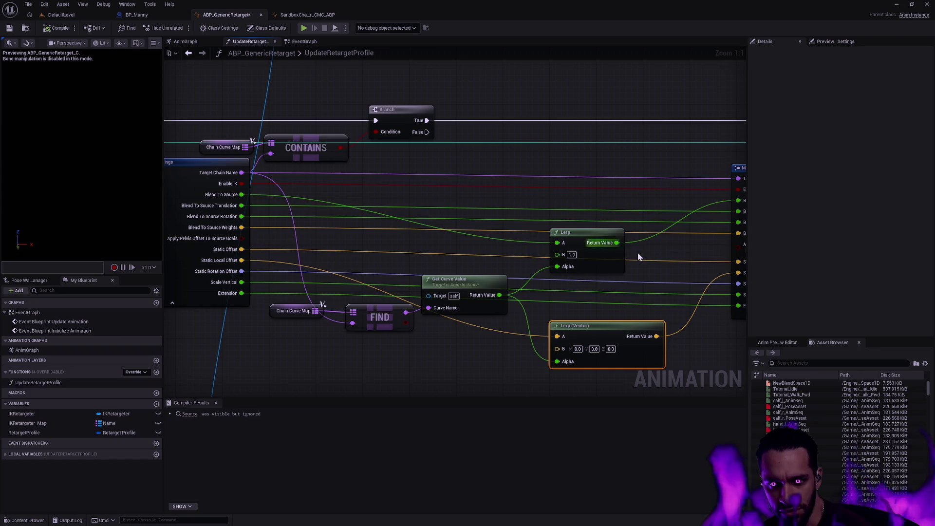
click(592, 236)
click(655, 272)
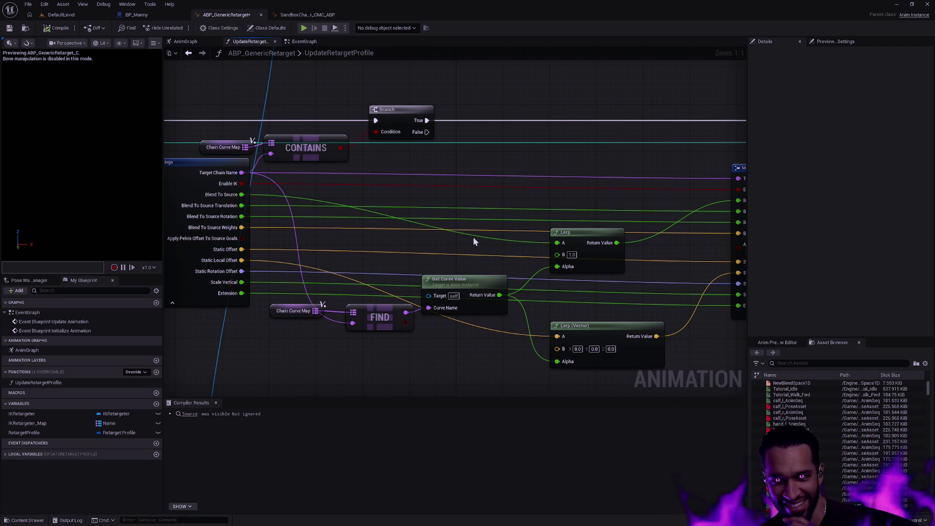
Box-select the Chain Curve Map, FIND, Get Curve Value and Lerp nodes and drag them down.
scroll(473, 238, down, 4)
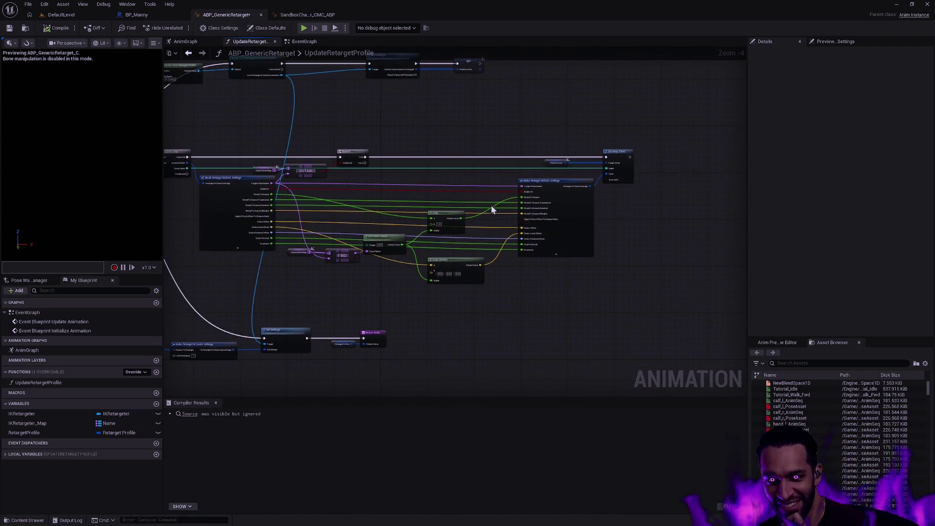
scroll(518, 238, up, 2)
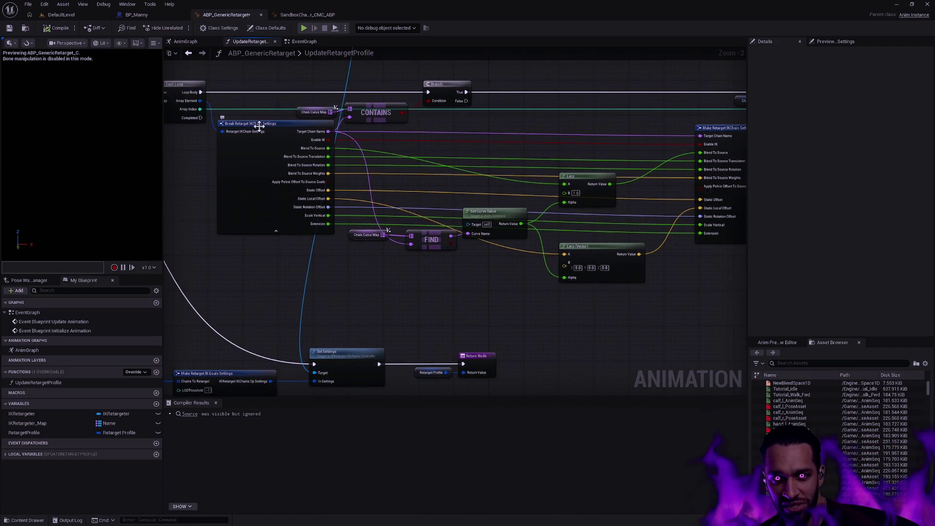
drag(631, 263, 558, 264)
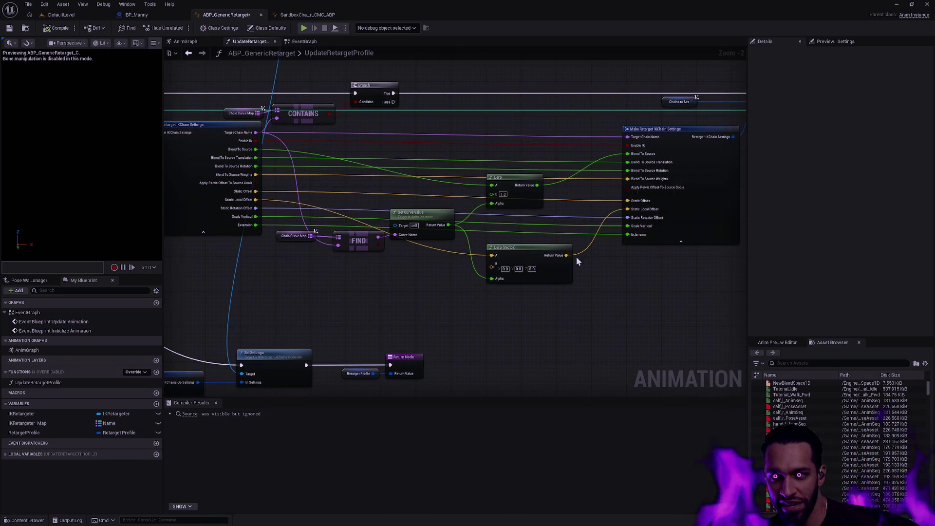
mouse_move(314, 294)
mouse_down()
mouse_move(562, 178)
mouse_move(527, 267)
mouse_up()
scroll(527, 267, down, 1)
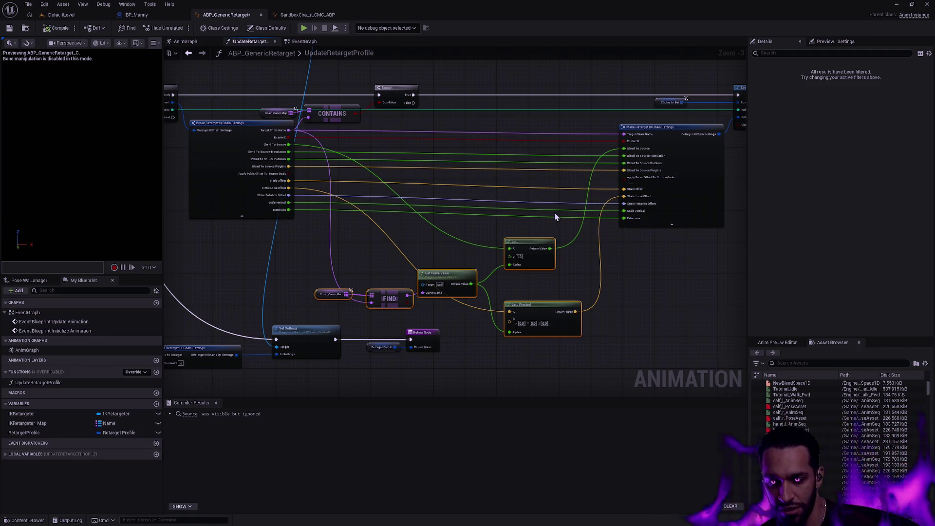
drag(620, 252, 588, 299)
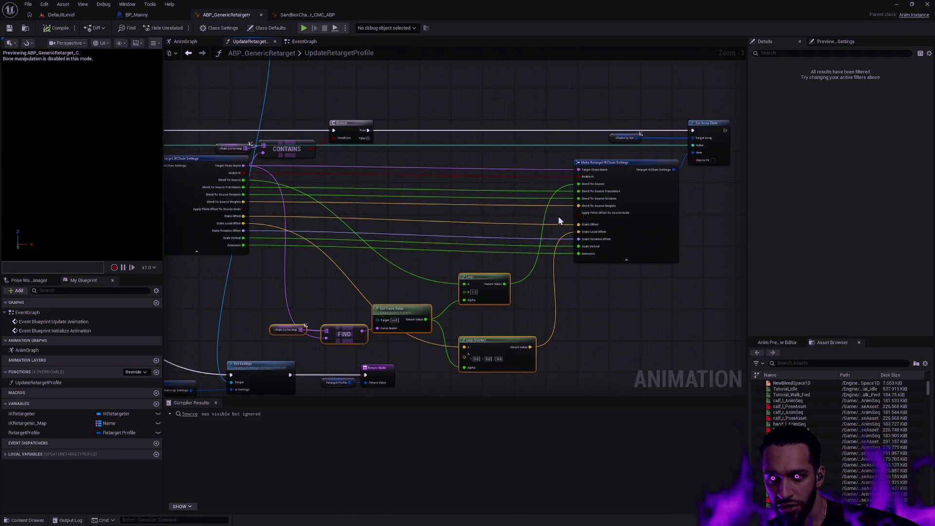
drag(584, 219, 698, 207)
click(326, 151)
click(709, 308)
drag(721, 302, 680, 238)
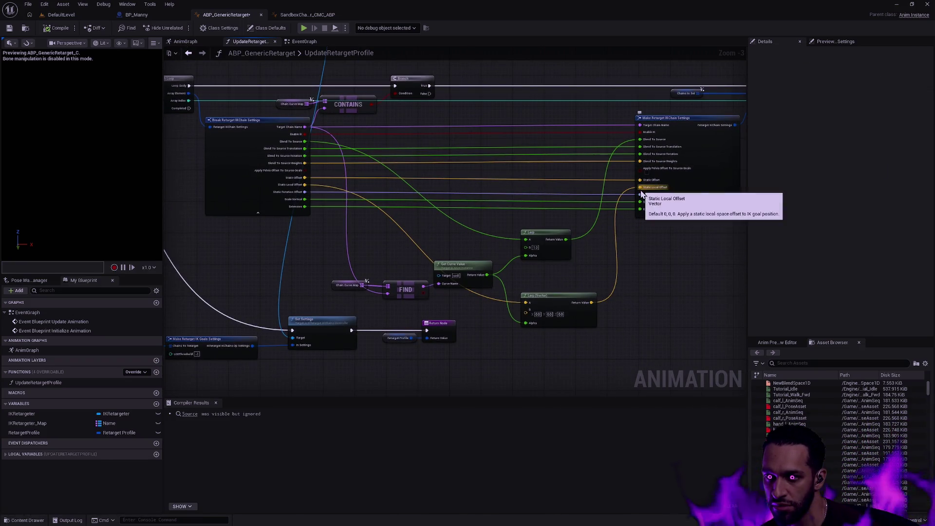
mouse_move(601, 331)
mouse_down()
mouse_move(462, 302)
mouse_move(329, 253)
mouse_up()
click(634, 275)
Review the For Each Loop, CONTAINS, Branch and Sequence nodes in the tidied layout.
scroll(636, 273, up, 2)
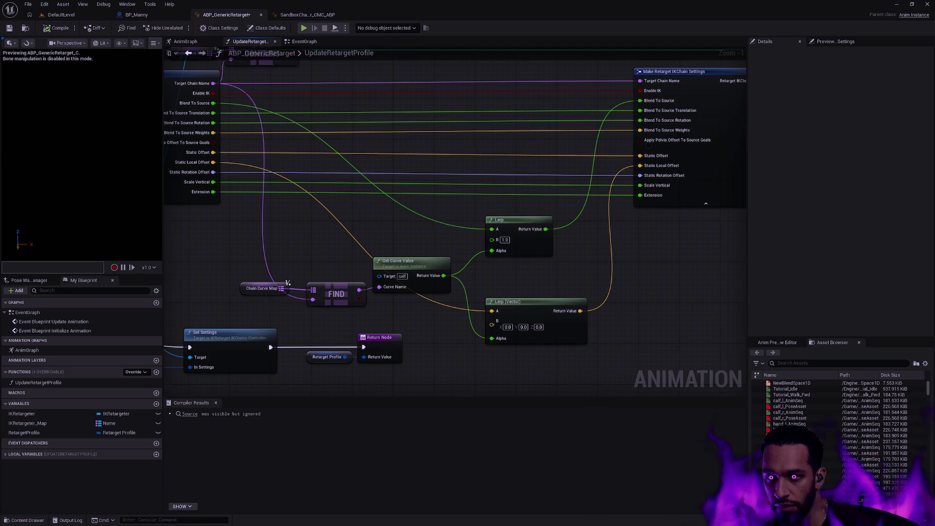
drag(637, 250, 618, 332)
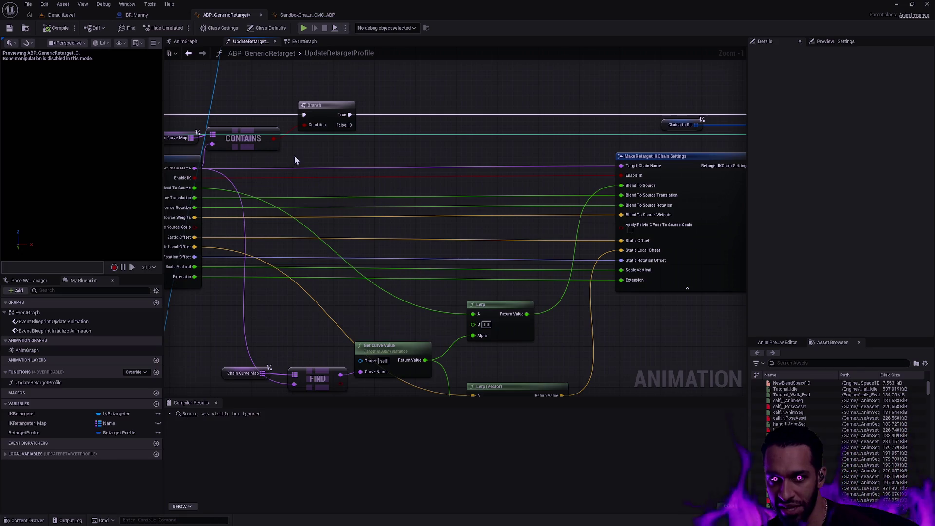
drag(342, 145, 590, 147)
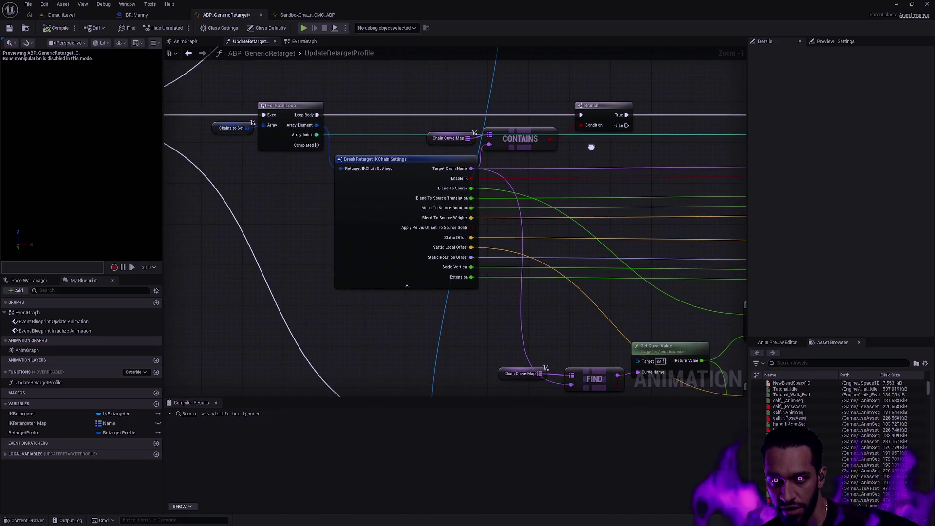
drag(684, 263, 408, 152)
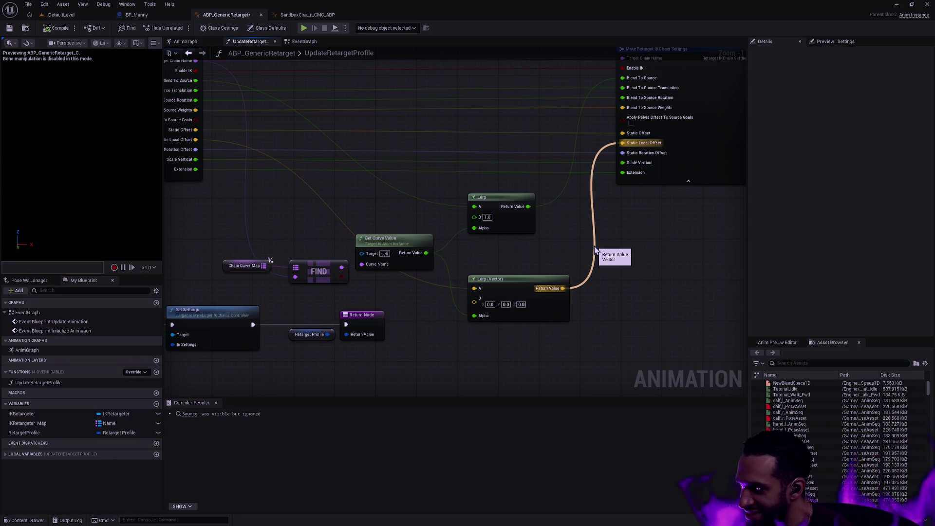
mouse_move(373, 224)
mouse_down()
mouse_move(614, 284)
mouse_move(457, 284)
mouse_up()
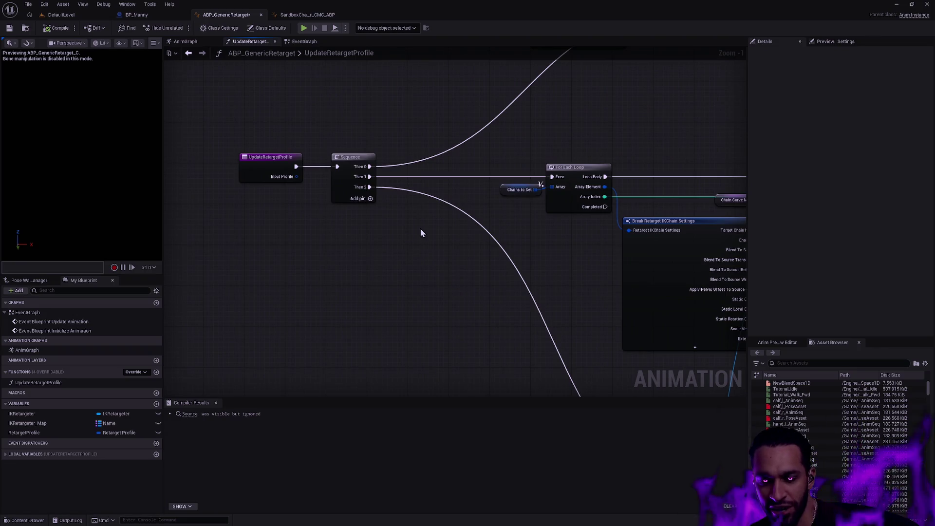
drag(582, 282, 485, 312)
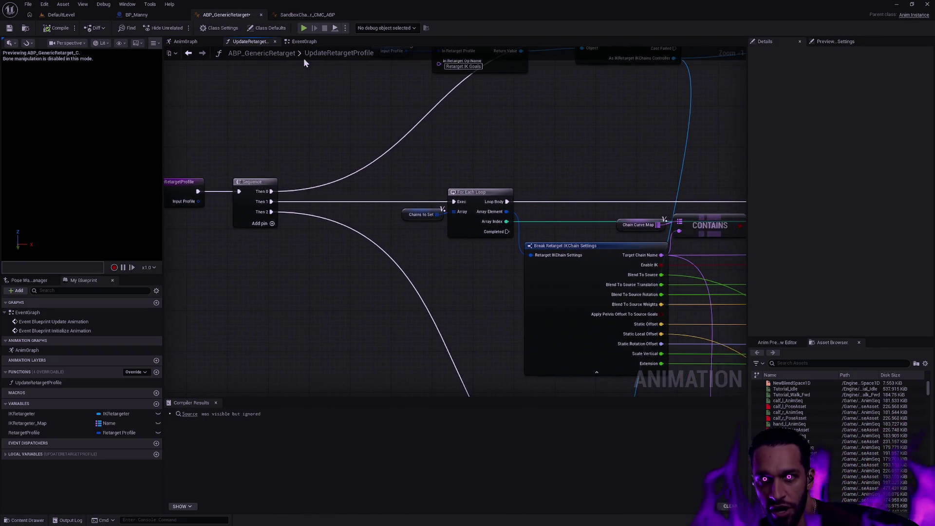
Show ABP_GenericRetarget's EventGraph and follow the retargeter-selection comment to Copy Retarget Profile.
click(306, 43)
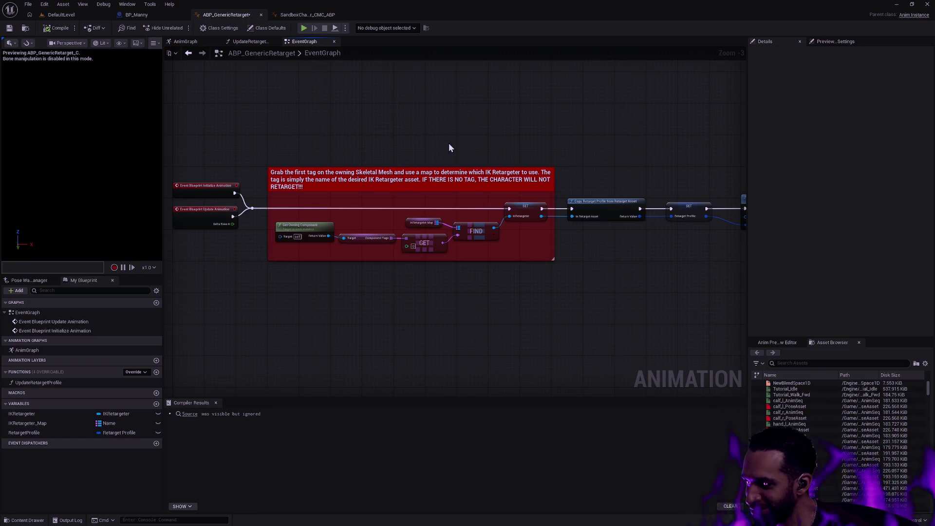
scroll(334, 221, up, 3)
mouse_move(334, 221)
mouse_down()
mouse_move(544, 207)
mouse_move(410, 193)
mouse_up()
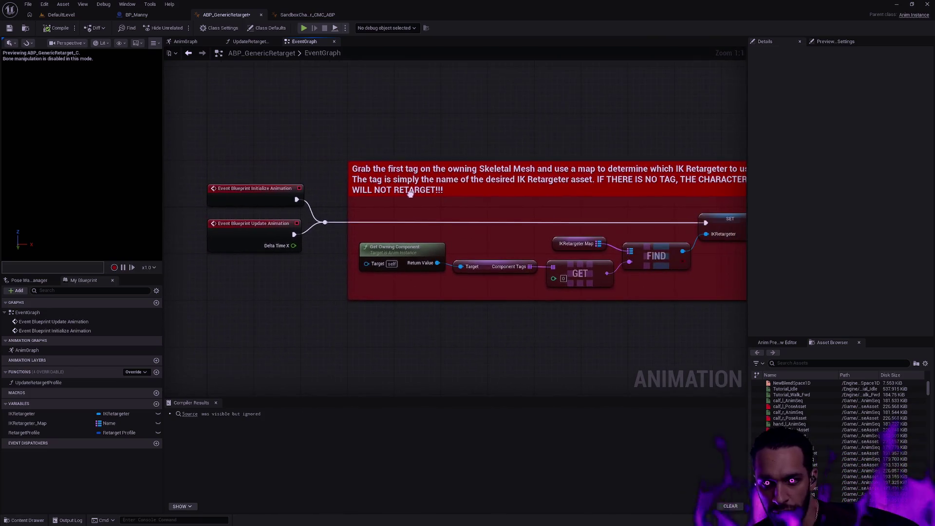
drag(559, 136, 457, 126)
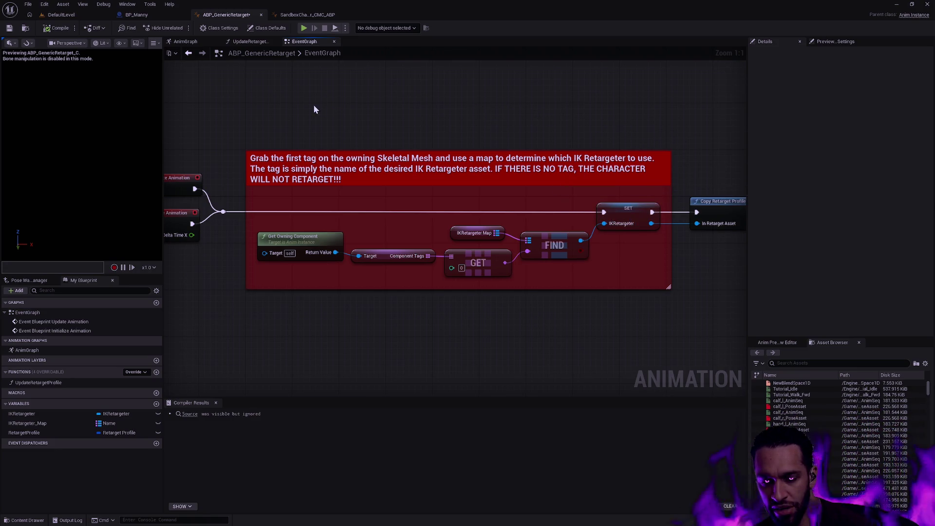
mouse_move(467, 117)
mouse_down()
mouse_move(619, 117)
mouse_move(284, 115)
mouse_up()
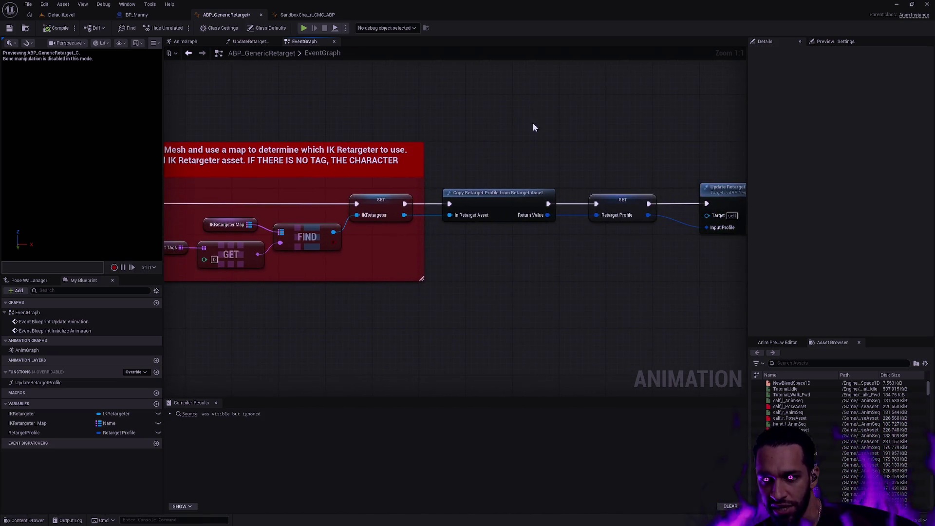
Inspect the Update Retarget Profile node's pins, then return to the comment block.
drag(521, 123, 397, 172)
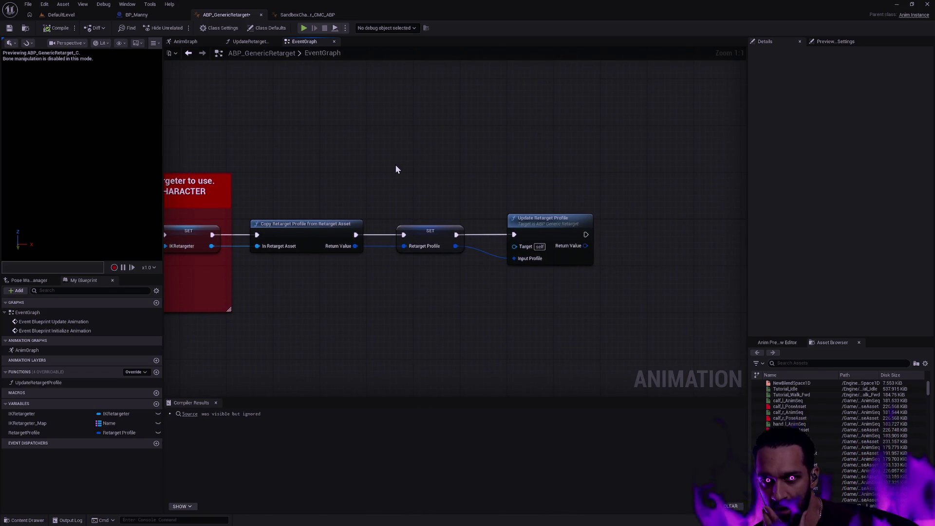
drag(333, 159, 452, 153)
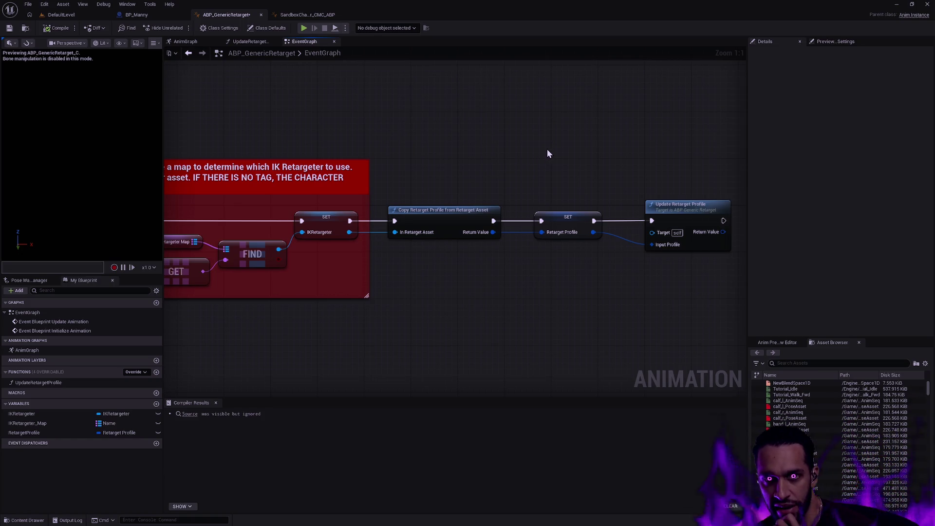
drag(586, 167, 418, 186)
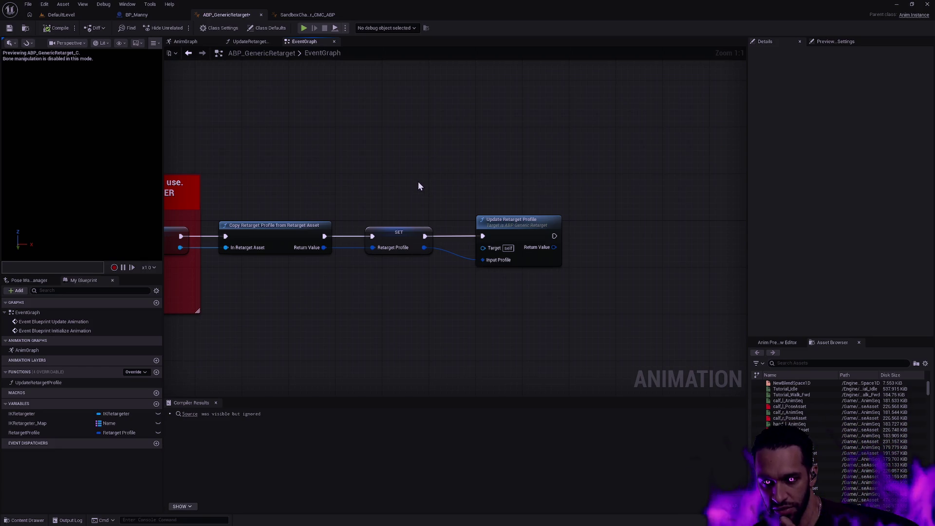
click(511, 220)
mouse_move(319, 167)
mouse_down()
mouse_move(497, 138)
mouse_move(484, 119)
mouse_move(578, 112)
mouse_up()
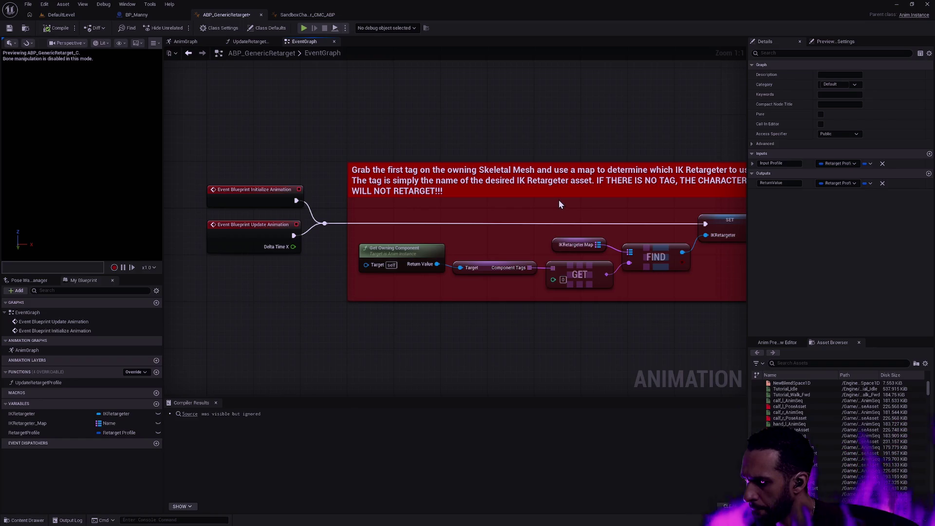
Filter Content to Animation Sequences and open M_Neutral_Crouch_Turn_L_135_Rfoot in the Animation Editor.
key(ctrl+space)
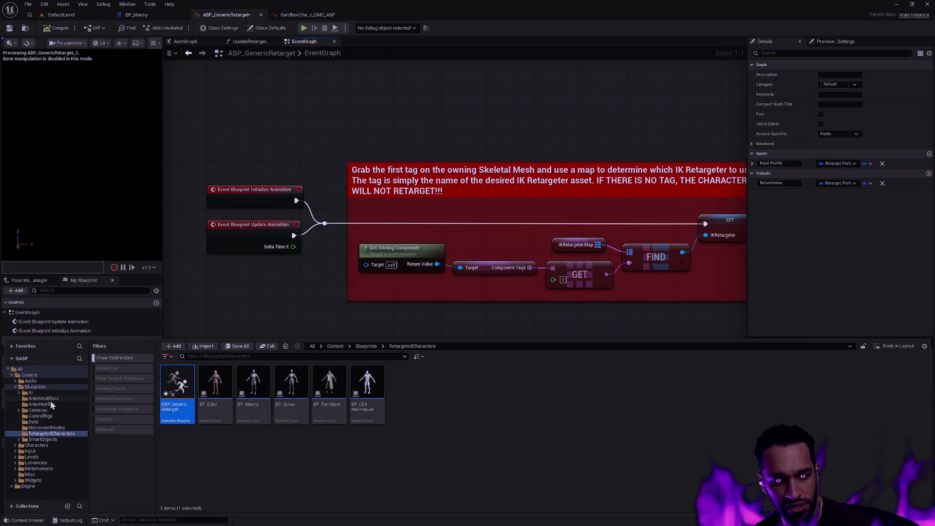
click(31, 375)
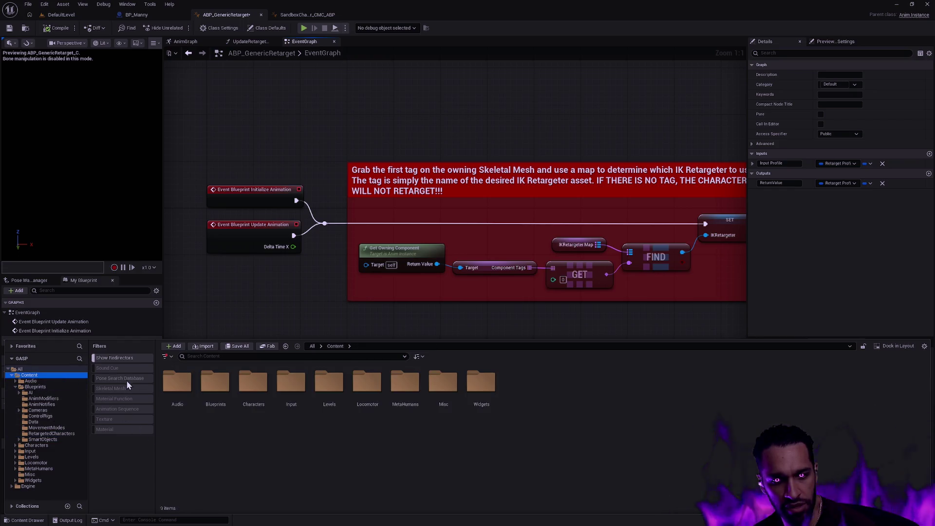
click(119, 409)
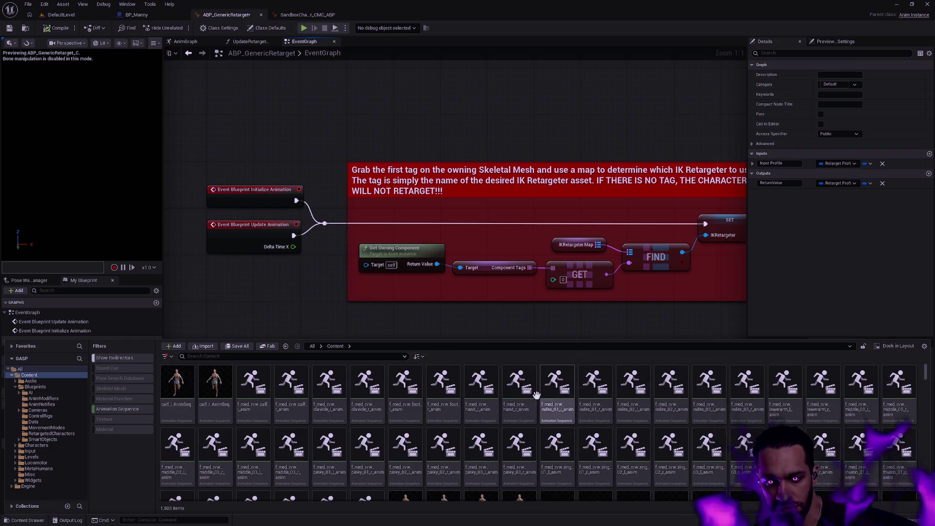
scroll(536, 394, down, 10)
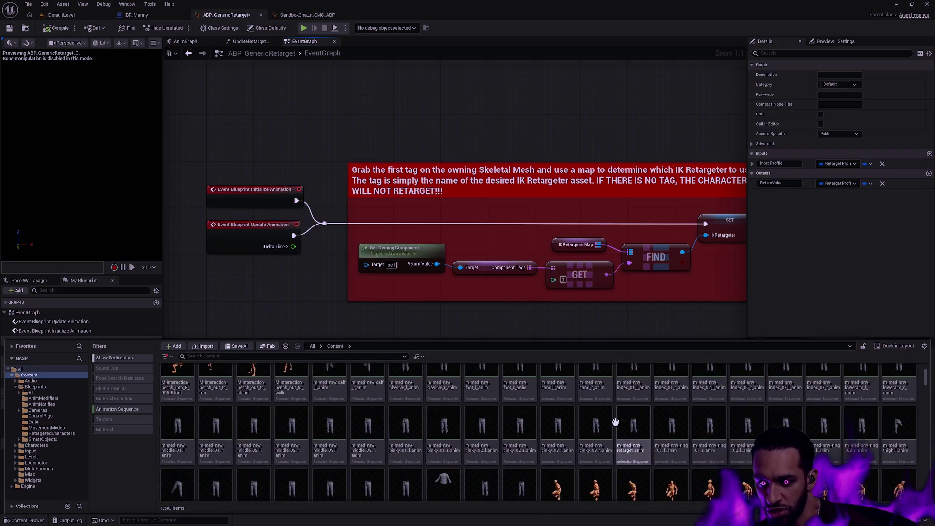
drag(925, 382, 926, 406)
click(560, 446)
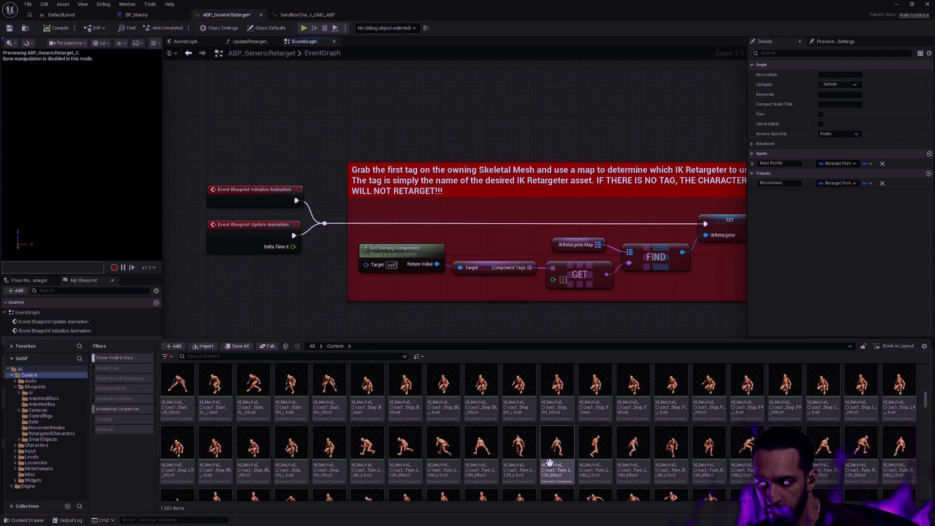
double_click(564, 446)
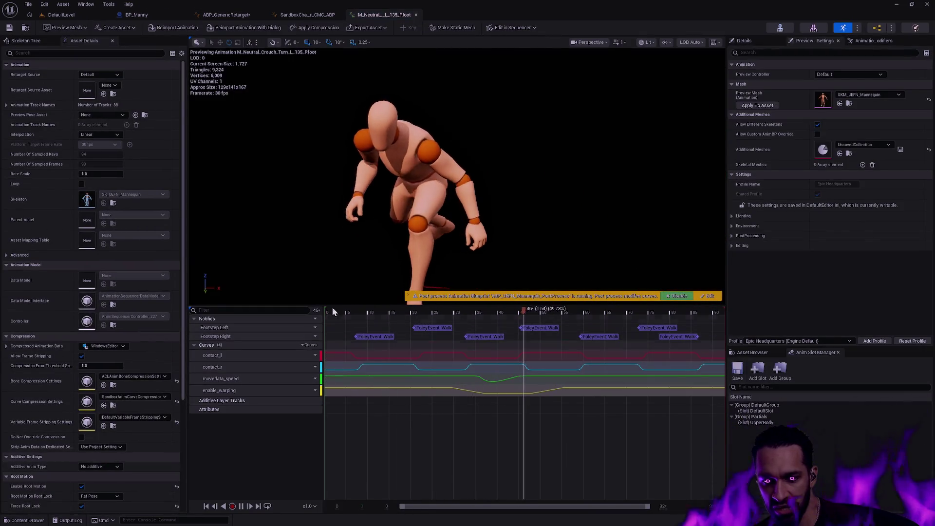
Pause the crouch-turn preview and rewind the playhead to frame 0.
key(space)
drag(565, 312, 326, 311)
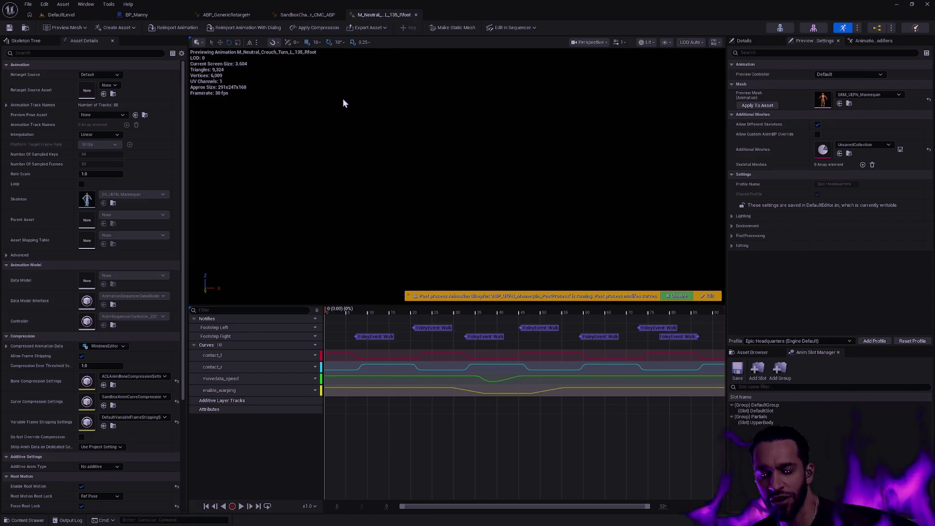
Look over the comment boxes in the SandboxCharacter_CMC_ABP AnimGraph.
click(316, 15)
scroll(361, 111, down, 3)
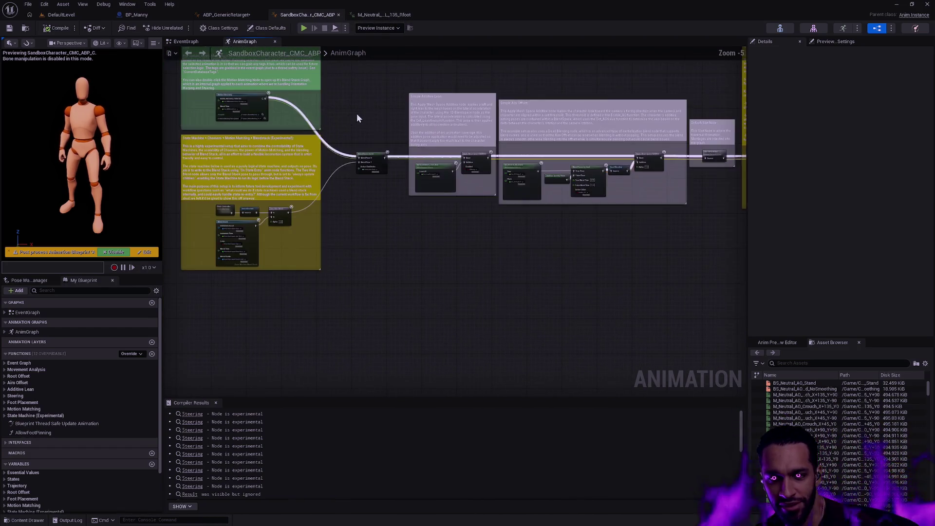
drag(360, 116, 455, 244)
scroll(282, 221, down, 1)
mouse_move(441, 188)
mouse_down()
mouse_move(261, 185)
mouse_move(475, 177)
mouse_up()
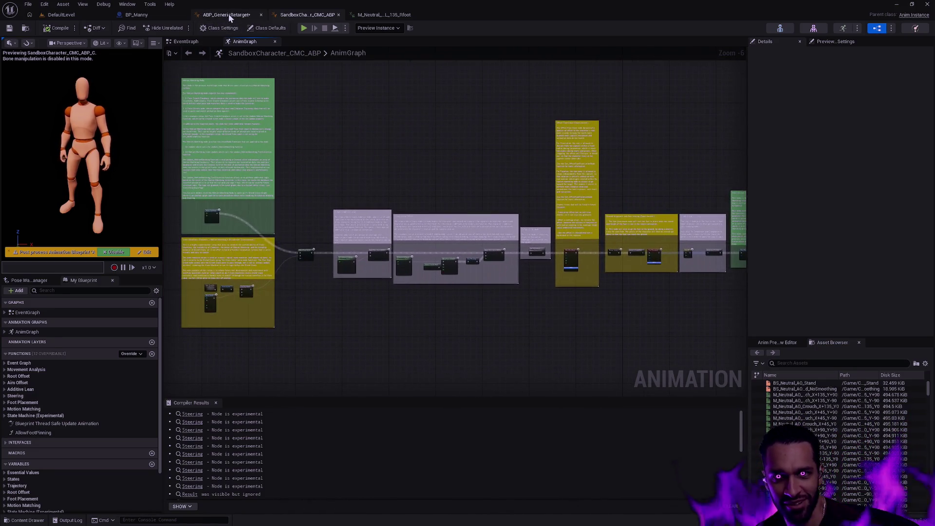
Return to ABP_GenericRetarget's EventGraph and inspect the chain up to Update Retarget Profile.
click(227, 15)
scroll(556, 139, down, 3)
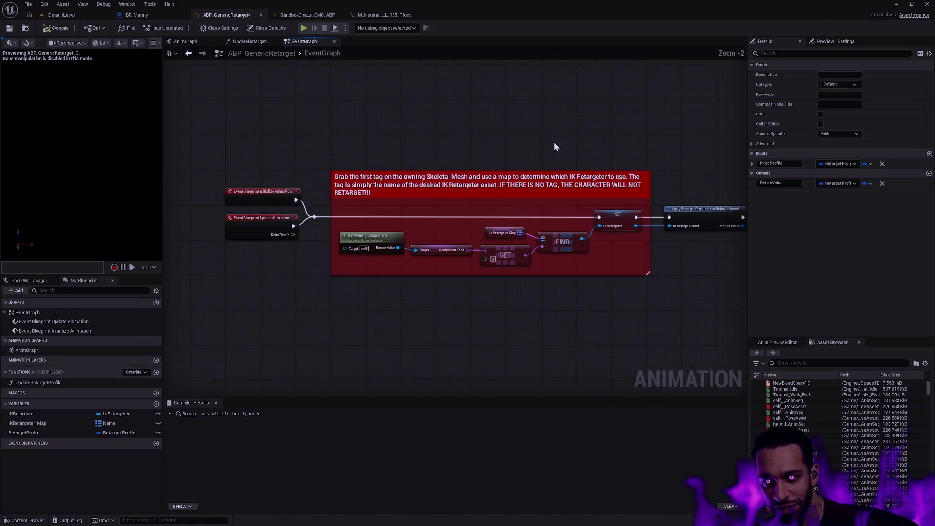
drag(565, 140, 435, 158)
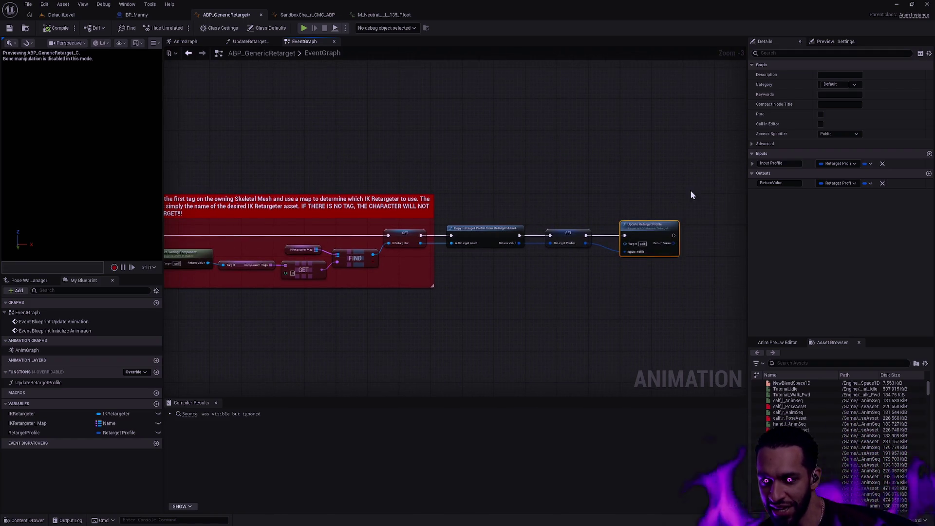
click(671, 226)
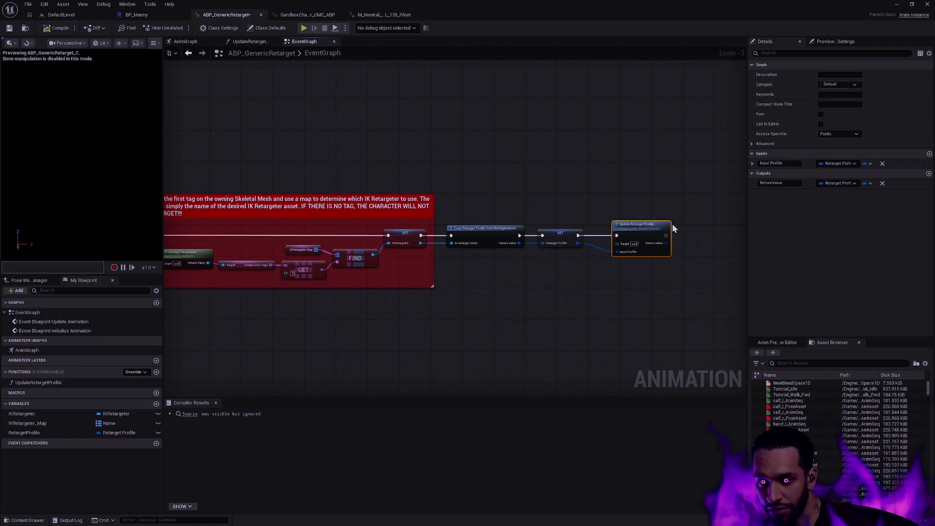
mouse_move(452, 153)
mouse_down()
mouse_move(728, 155)
mouse_move(268, 148)
mouse_up()
drag(529, 211, 270, 130)
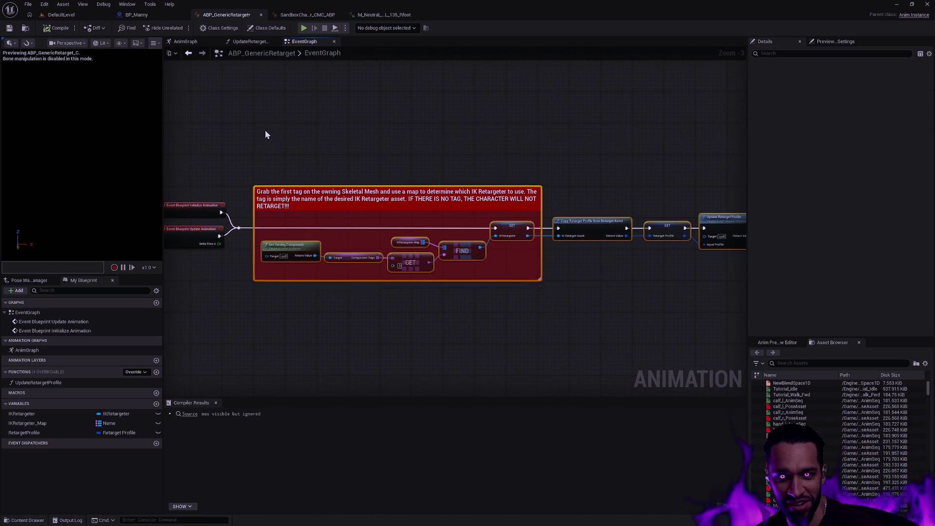
click(308, 140)
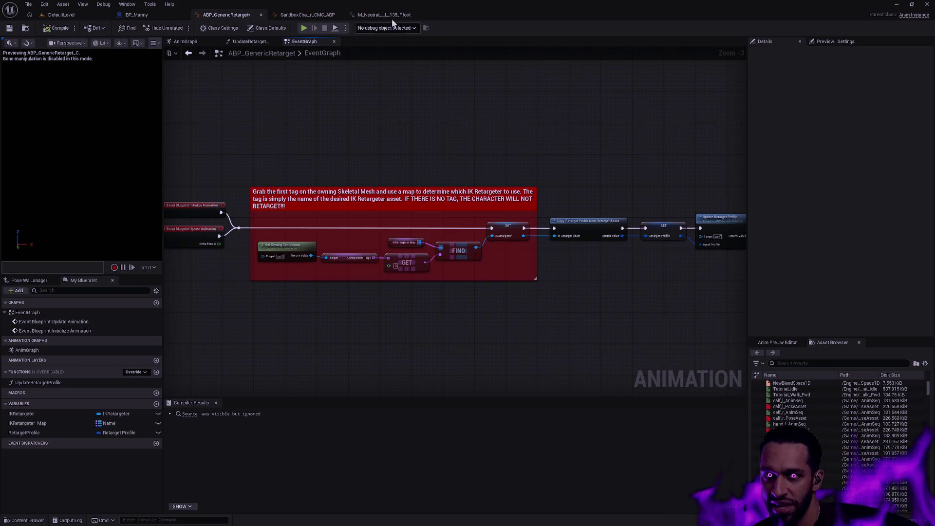
Return to the crouch-turn animation and scrub the playhead with the contact_l track selected.
click(314, 14)
click(384, 14)
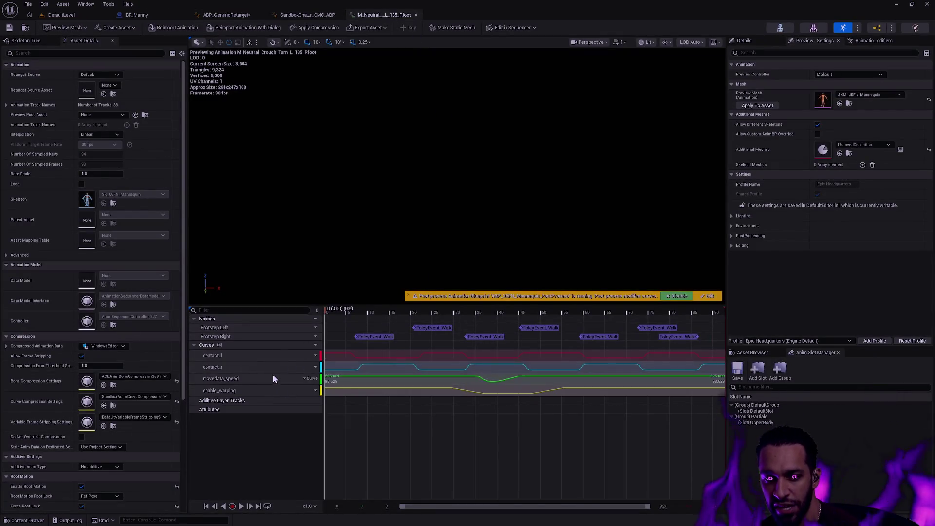
click(254, 359)
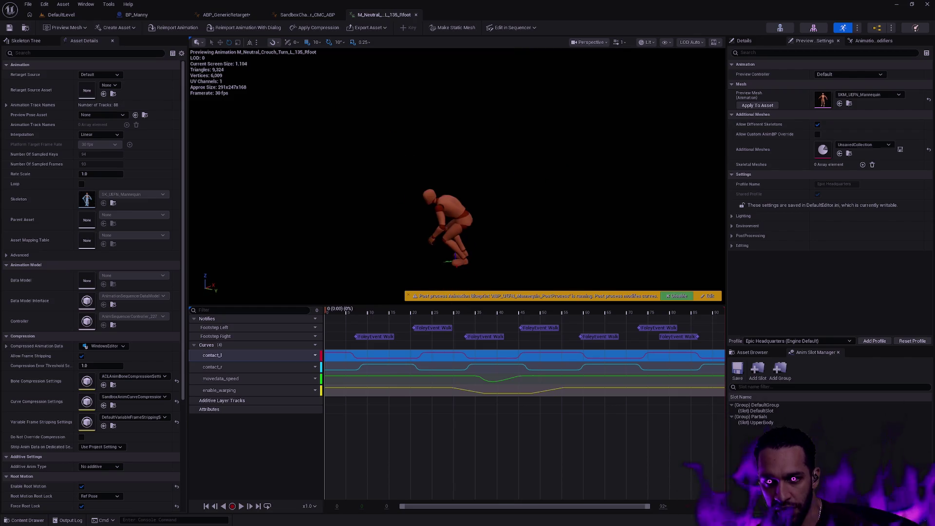
click(333, 312)
mouse_move(333, 314)
mouse_down()
mouse_move(455, 304)
mouse_move(440, 305)
mouse_up()
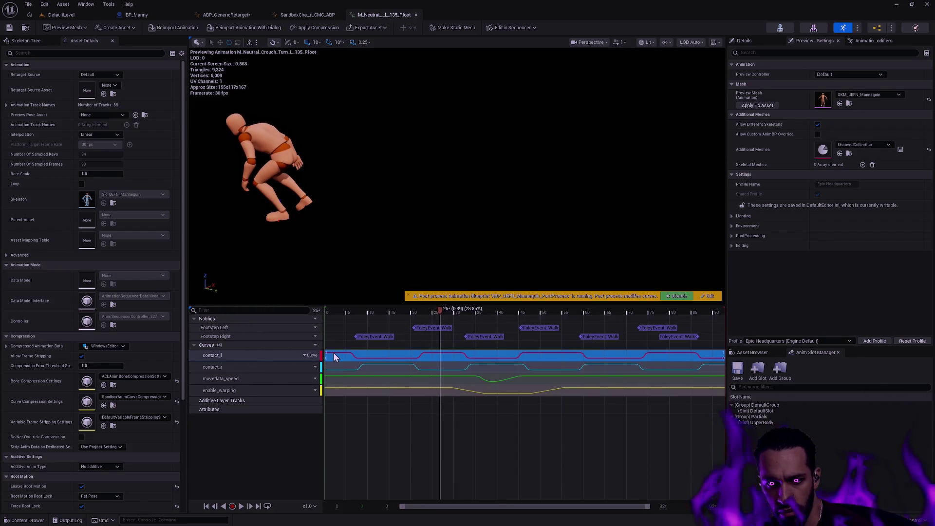
Plot contact_l in the Curve Editor and scrub to compare the pose with its square wave.
double_click(334, 354)
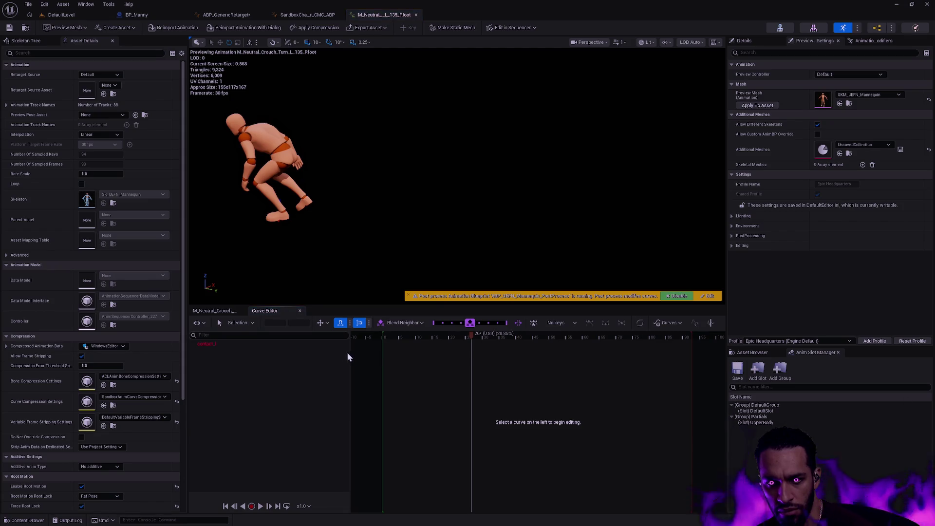
click(227, 310)
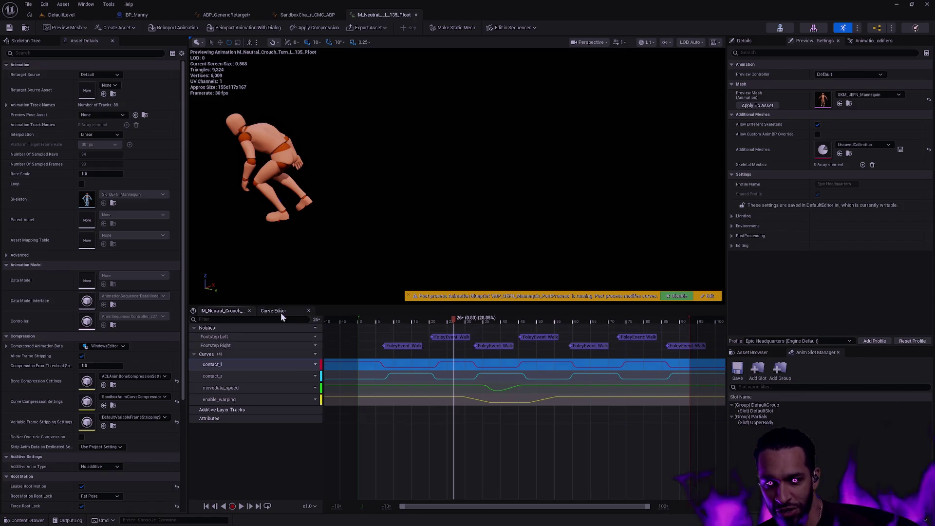
click(280, 312)
click(207, 345)
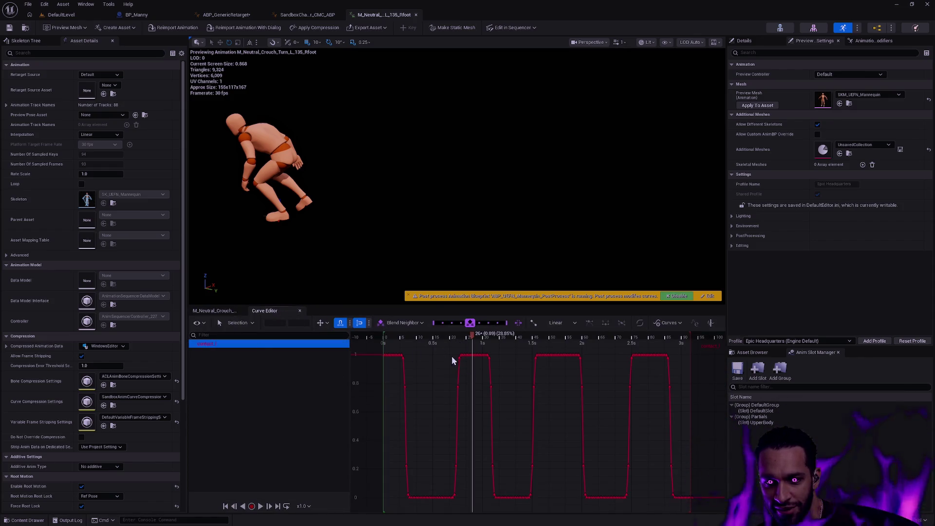
mouse_move(479, 329)
mouse_down()
mouse_move(384, 332)
mouse_move(451, 330)
mouse_up()
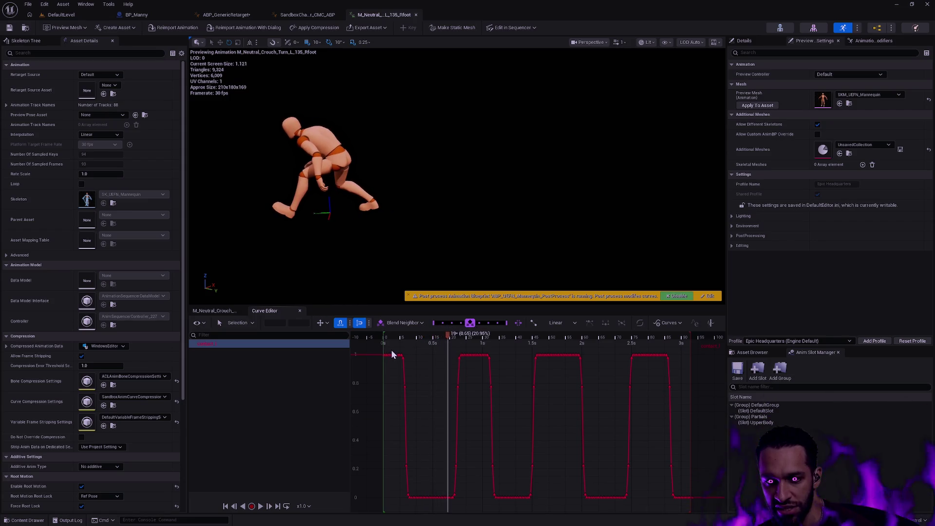
mouse_move(444, 336)
mouse_down()
mouse_move(390, 332)
mouse_move(462, 331)
mouse_move(404, 332)
mouse_move(460, 325)
mouse_move(436, 325)
mouse_up()
Frame the preview camera on the feet and scrub back to frame 0.
click(219, 346)
mouse_move(312, 292)
mouse_down()
mouse_move(322, 229)
mouse_move(395, 286)
mouse_up()
scroll(360, 259, down, 3)
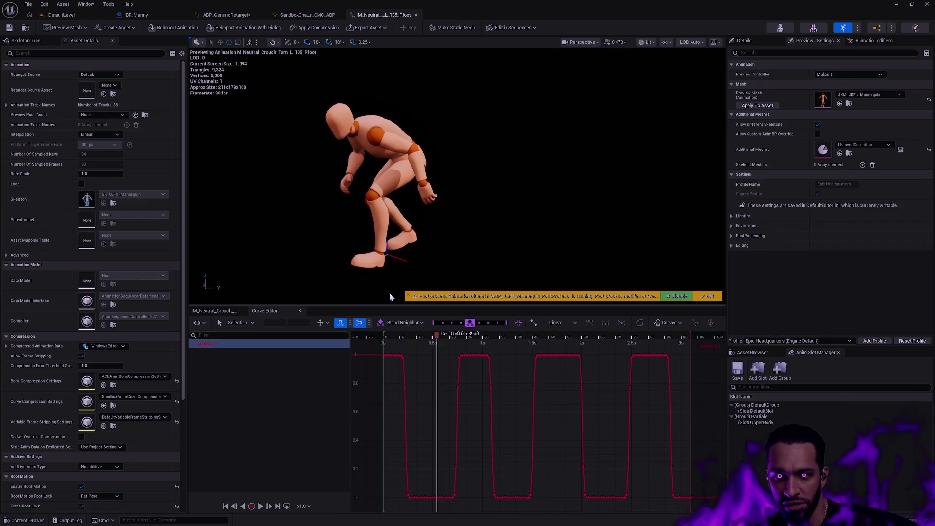
mouse_move(436, 334)
mouse_down()
mouse_move(379, 336)
mouse_move(388, 334)
mouse_up()
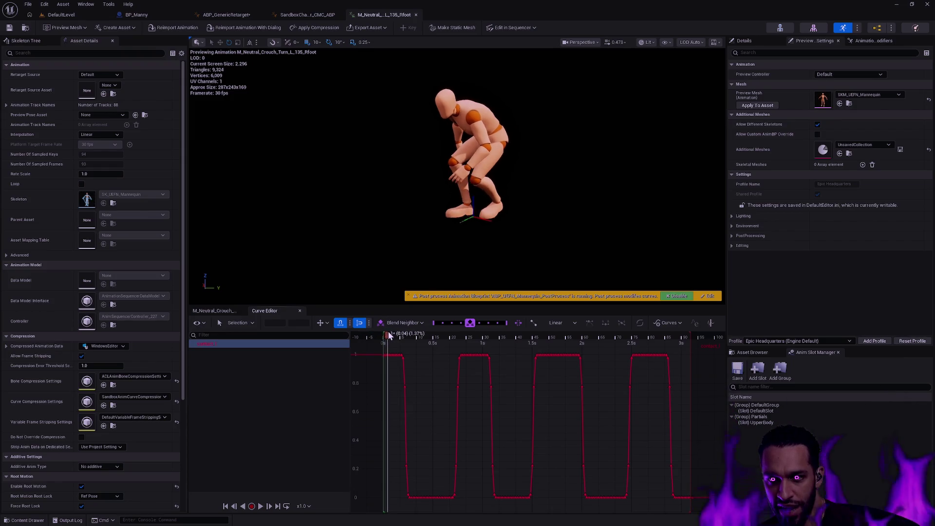
click(592, 42)
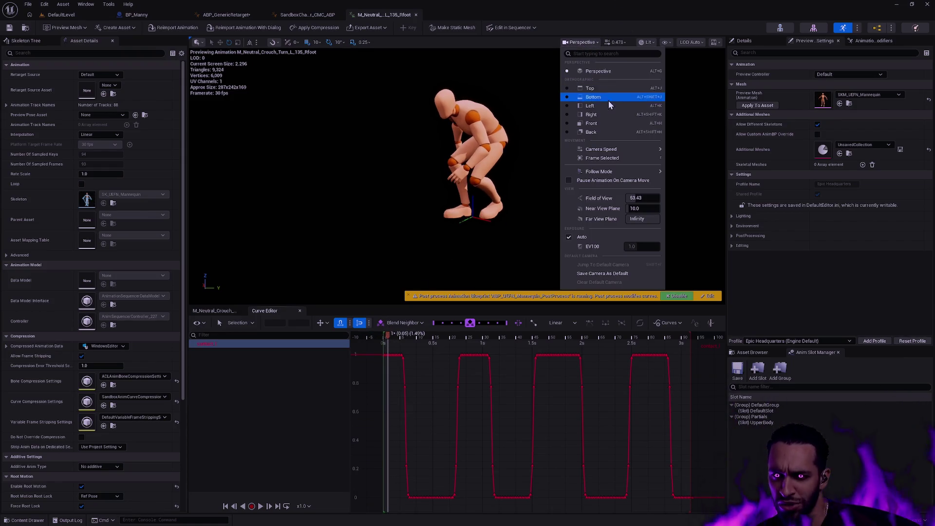
click(609, 106)
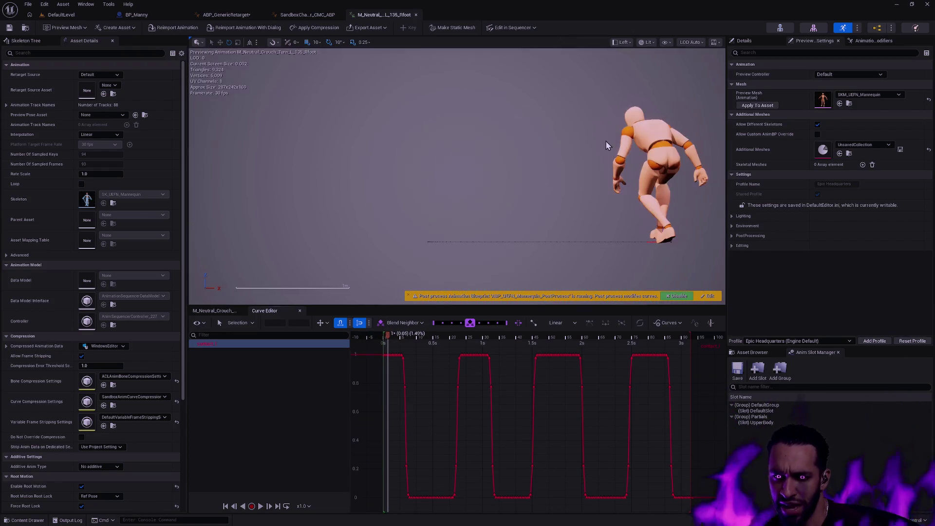
click(625, 43)
click(659, 115)
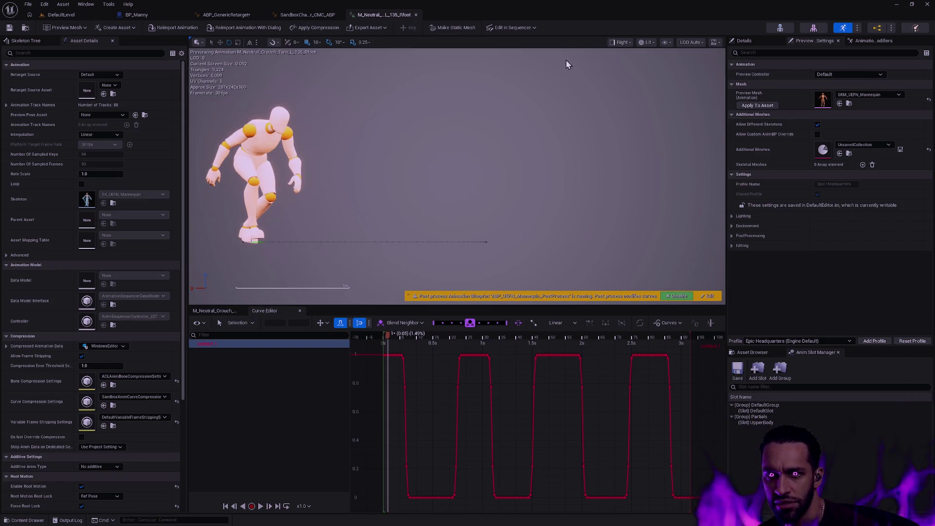
click(622, 43)
click(644, 124)
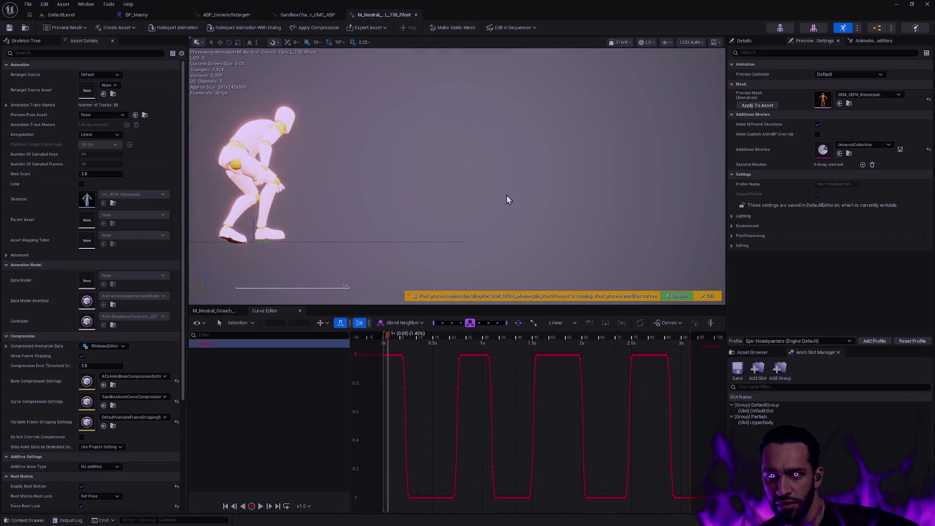
mouse_move(423, 335)
mouse_down()
mouse_move(387, 336)
mouse_move(429, 335)
mouse_move(392, 335)
mouse_move(411, 331)
mouse_move(401, 331)
mouse_up()
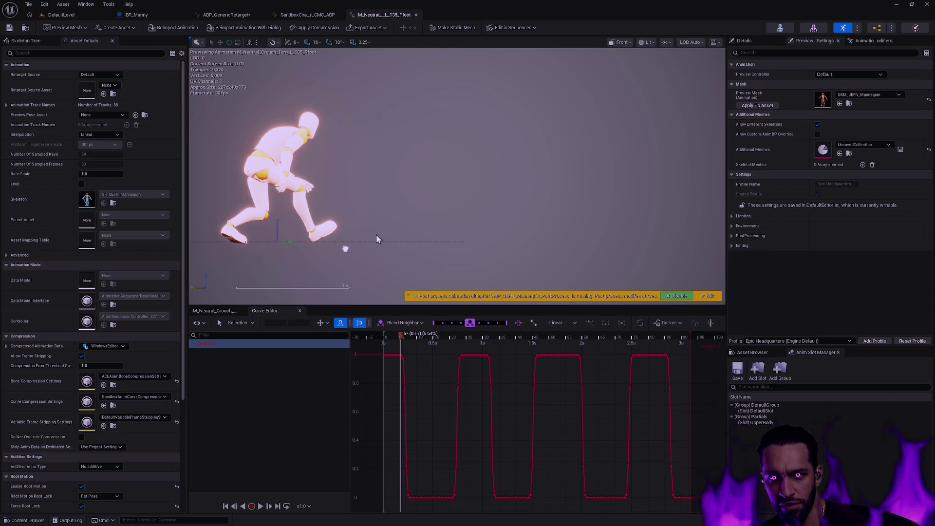
click(623, 43)
click(633, 72)
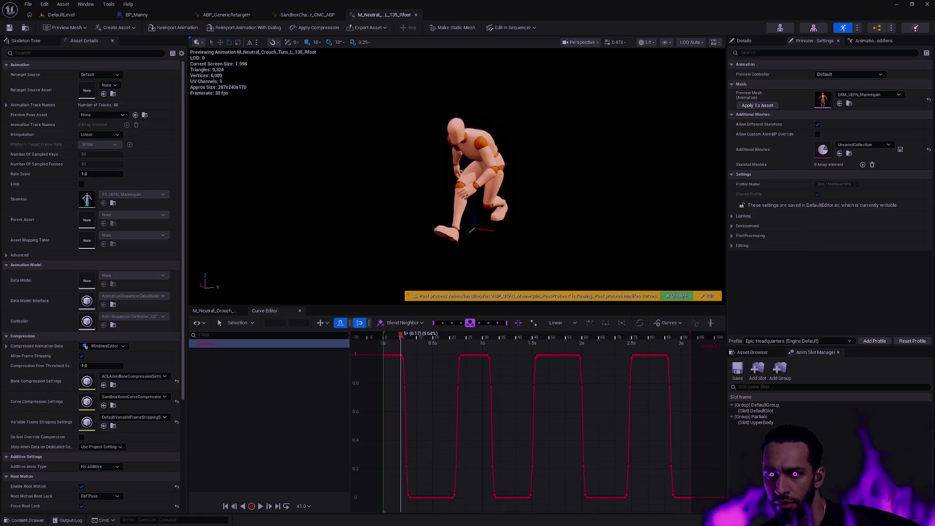
drag(558, 159, 559, 160)
click(383, 339)
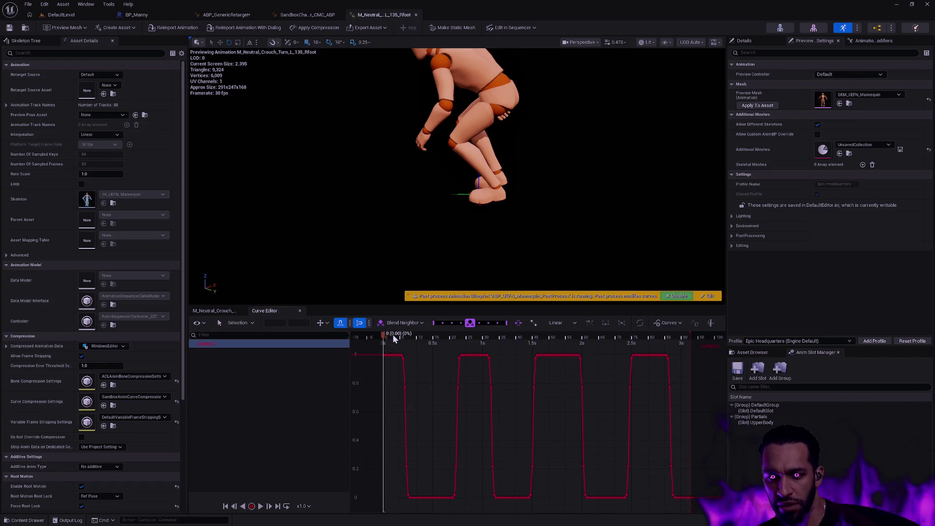
click(401, 336)
mouse_move(398, 336)
mouse_down()
mouse_move(382, 335)
mouse_move(440, 333)
mouse_up()
right_click(430, 327)
mouse_move(397, 258)
mouse_down()
mouse_move(405, 221)
mouse_move(394, 304)
mouse_up()
mouse_move(444, 334)
mouse_down()
mouse_move(491, 323)
mouse_move(483, 333)
mouse_up()
click(229, 311)
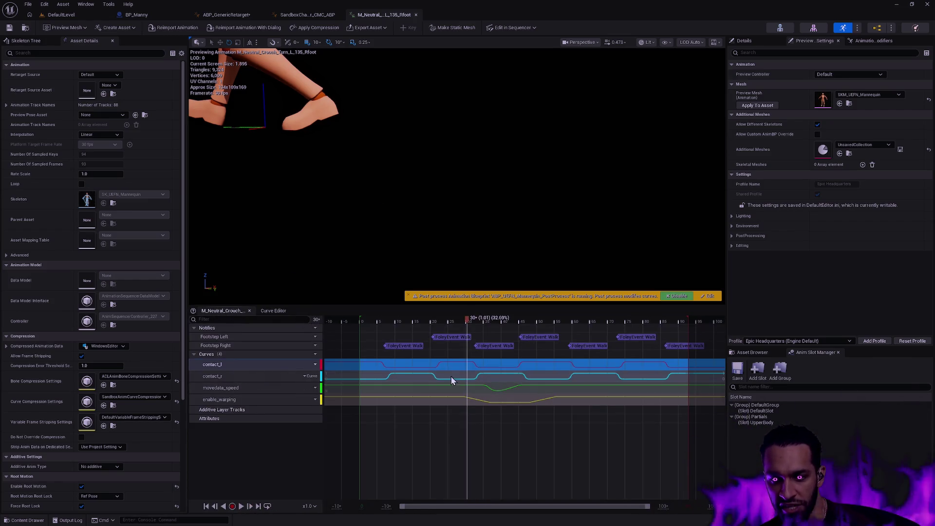
mouse_move(458, 320)
mouse_down()
mouse_move(375, 321)
mouse_move(393, 320)
mouse_up()
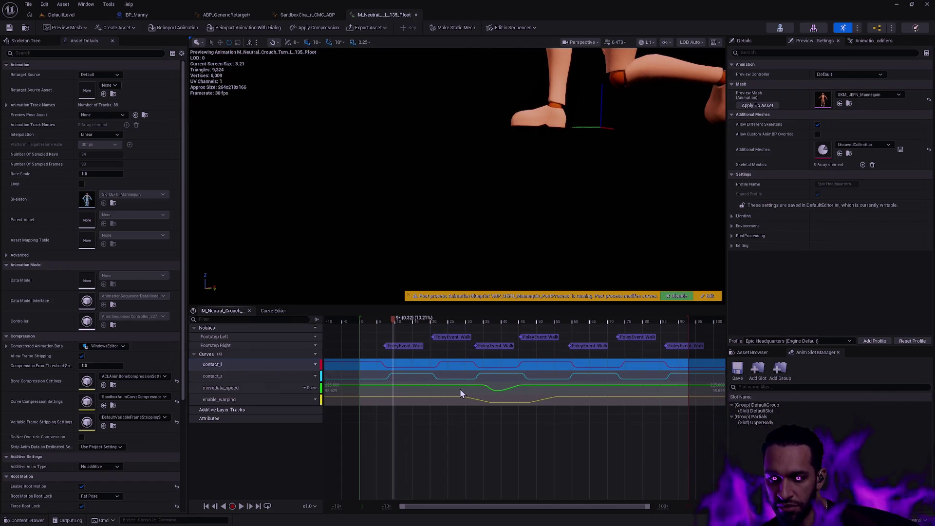
click(232, 392)
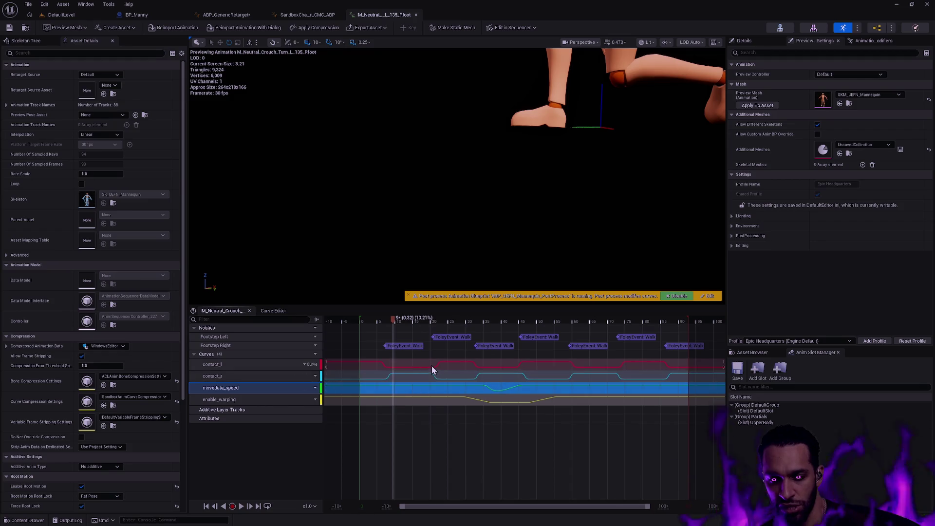
click(239, 402)
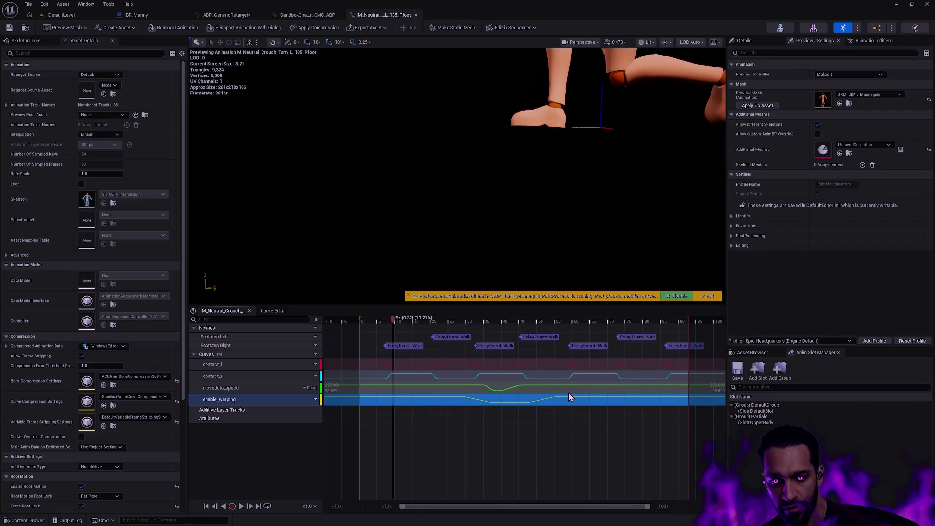
click(347, 446)
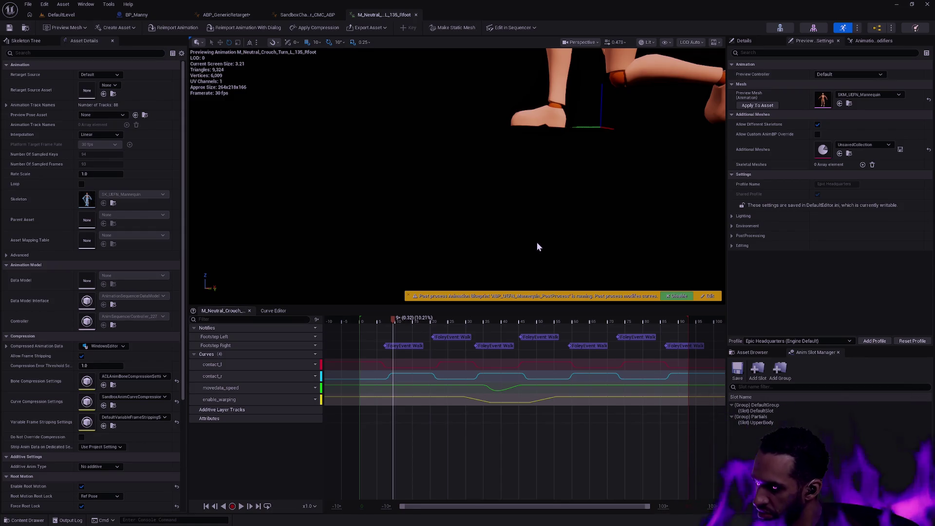
click(227, 14)
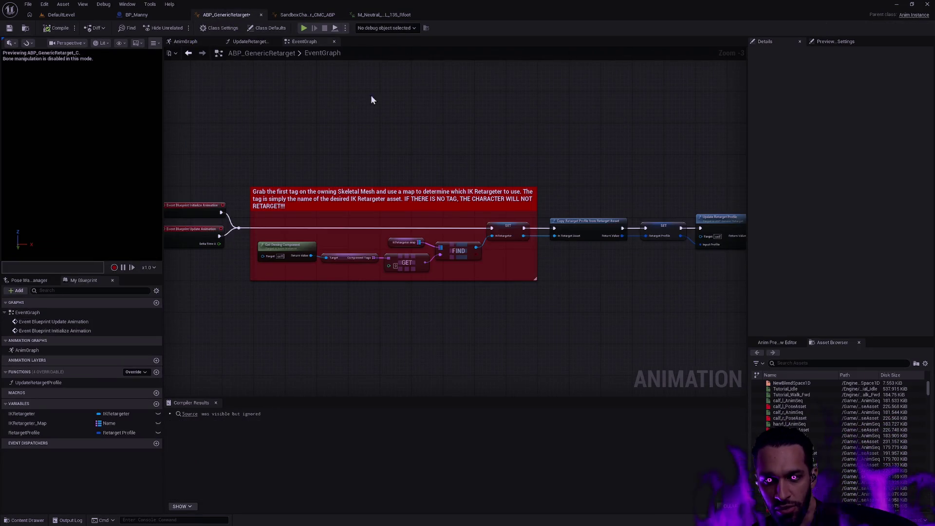
Orbit the DefaultLevel Traversal Gym viewport and bring up the Content Drawer.
scroll(487, 146, up, 2)
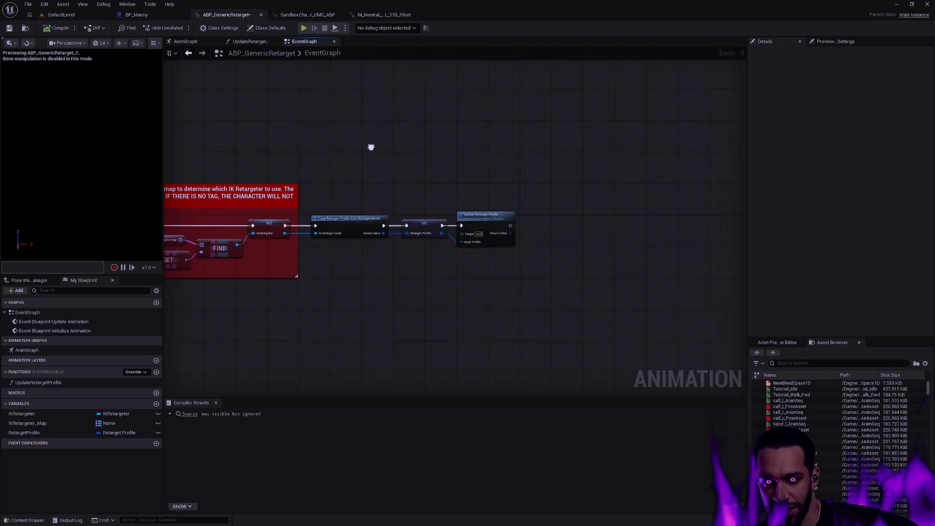
click(139, 18)
click(113, 22)
mouse_move(450, 200)
mouse_down()
mouse_move(390, 204)
mouse_move(428, 238)
mouse_up()
key(ctrl+space)
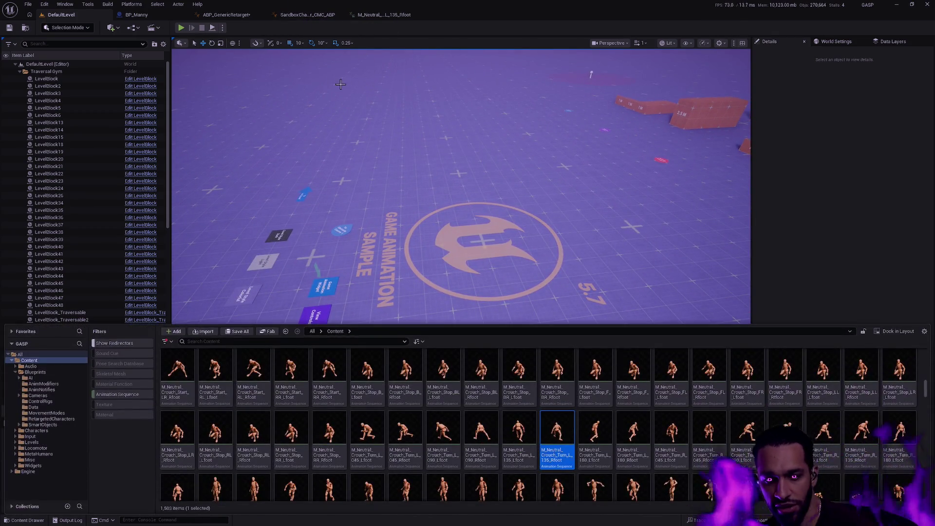
Briefly play the level in the editor, then reopen the Content Drawer.
click(181, 28)
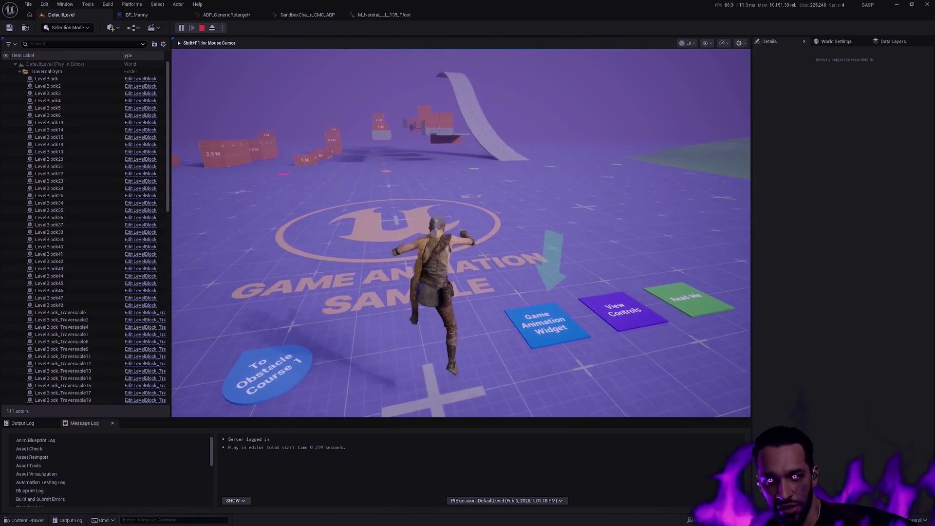
key(Escape)
key(ctrl+space)
Browse from RetargetedCharacters up to the root Content folder and clear the Animation Sequence filter.
click(52, 419)
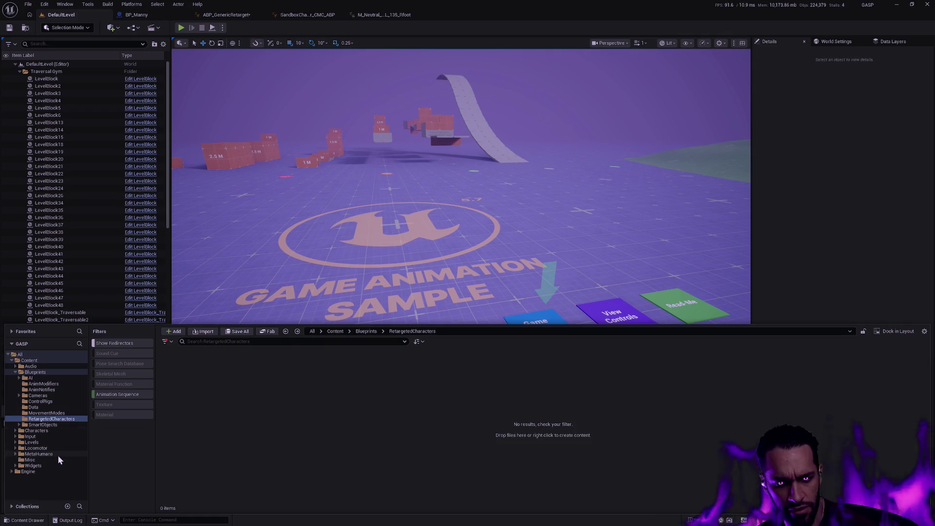
click(37, 373)
click(30, 361)
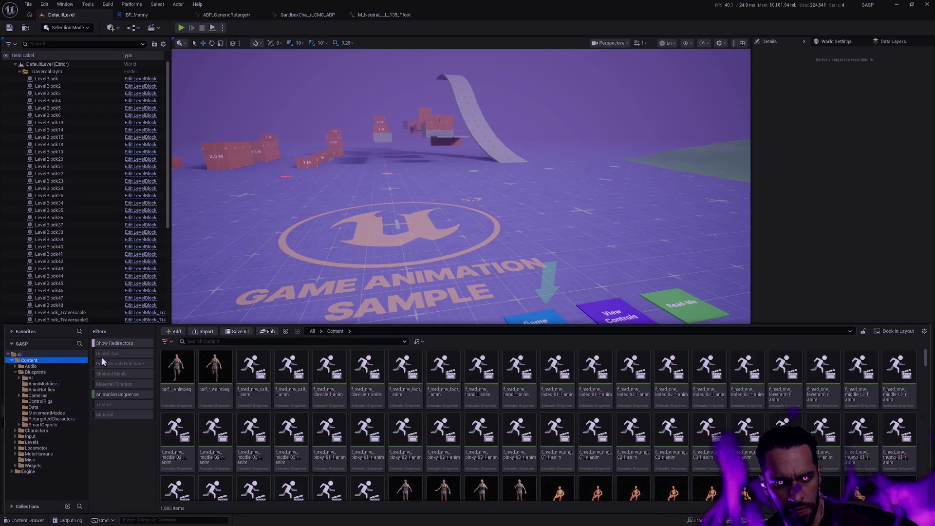
click(119, 396)
click(247, 342)
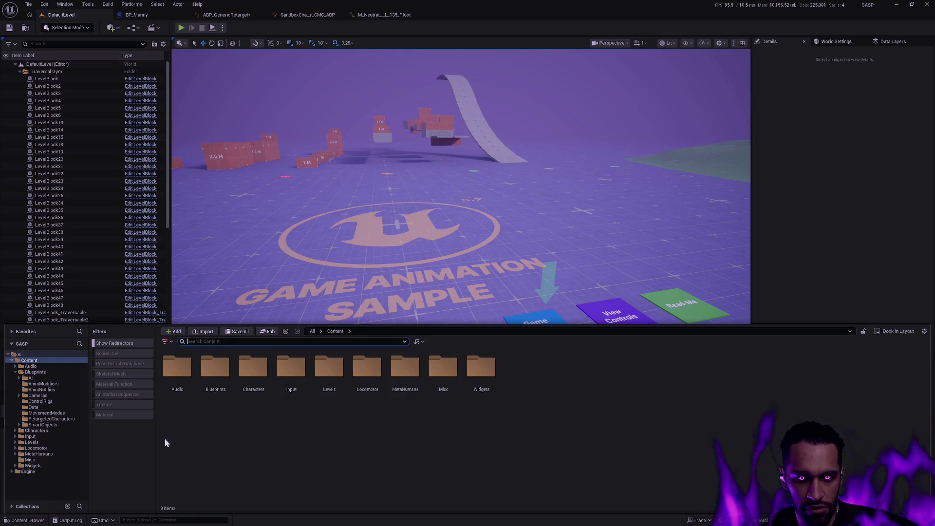
Filter the content browser to IK Retargeter assets by searching 're'.
right_click(138, 452)
text(retar)
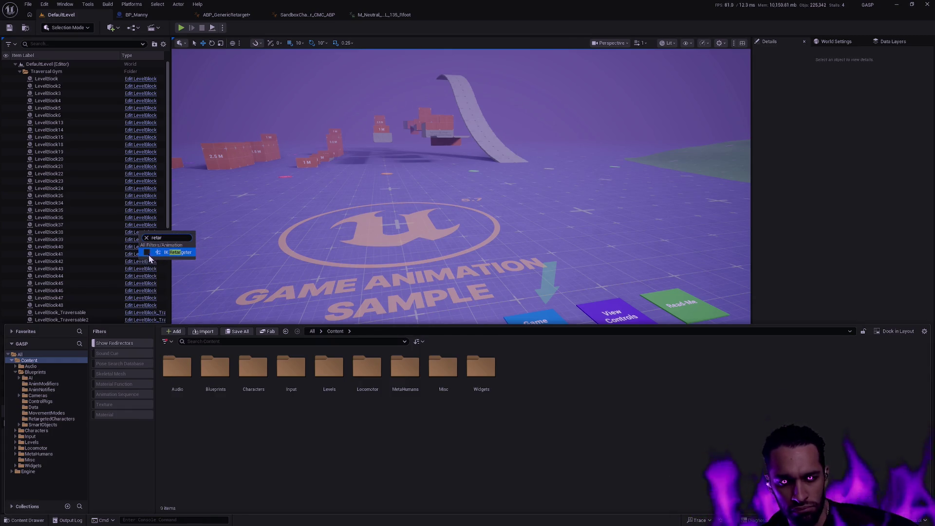
click(148, 256)
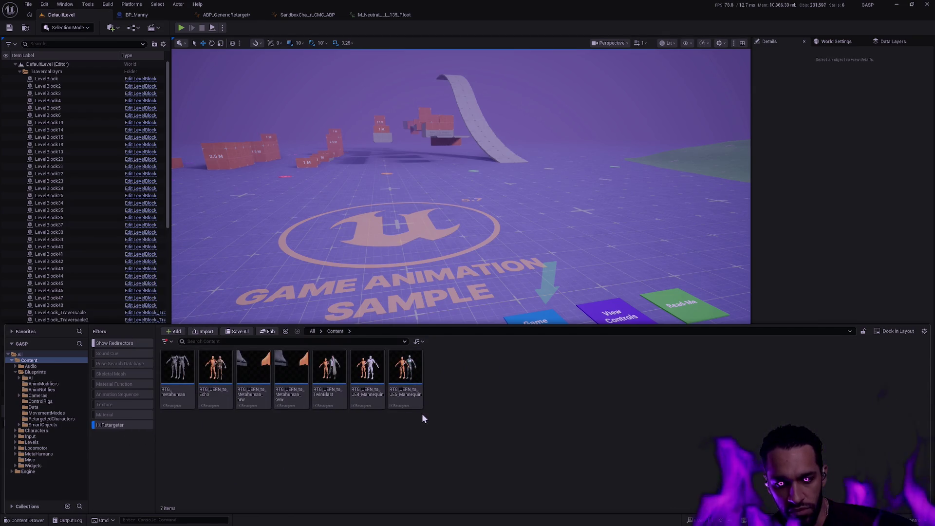
scroll(387, 402, up, 3)
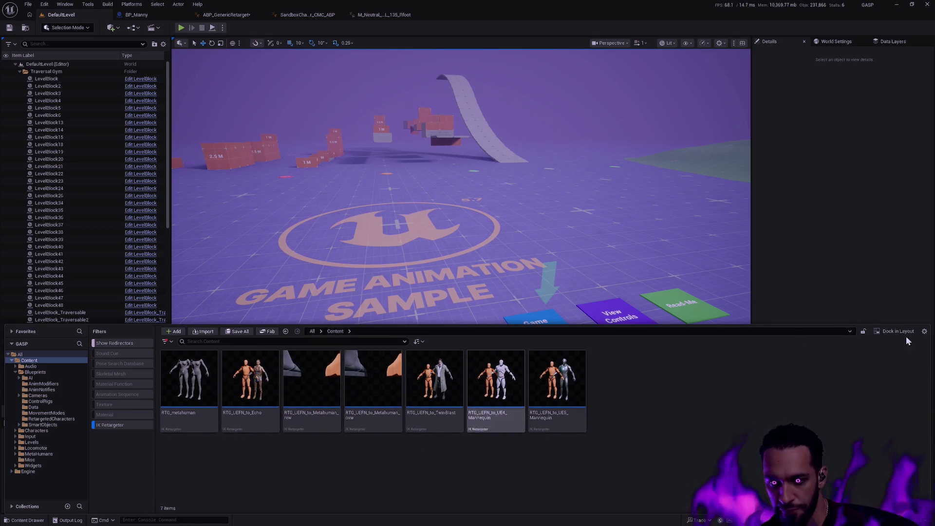
Toggle Thumbnail Edit Mode from the view settings to adjust the retargeter thumbnails.
click(921, 332)
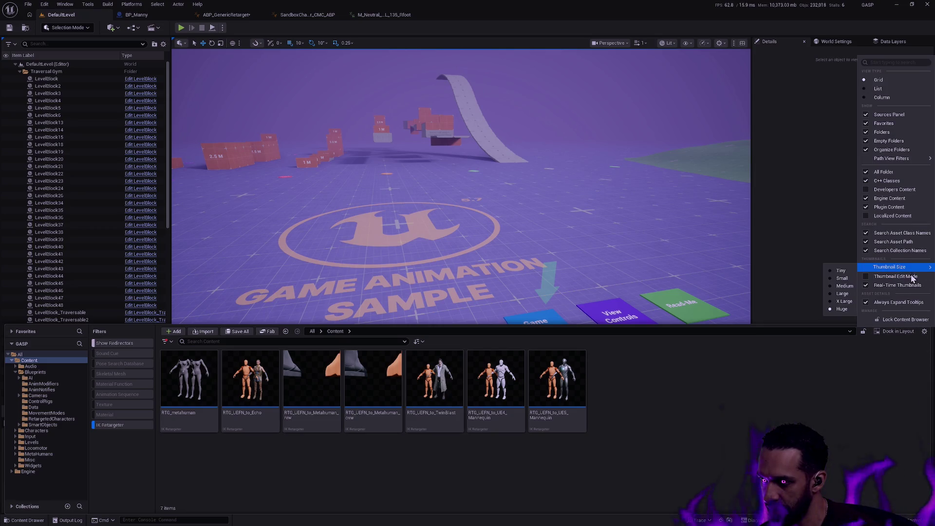
click(892, 268)
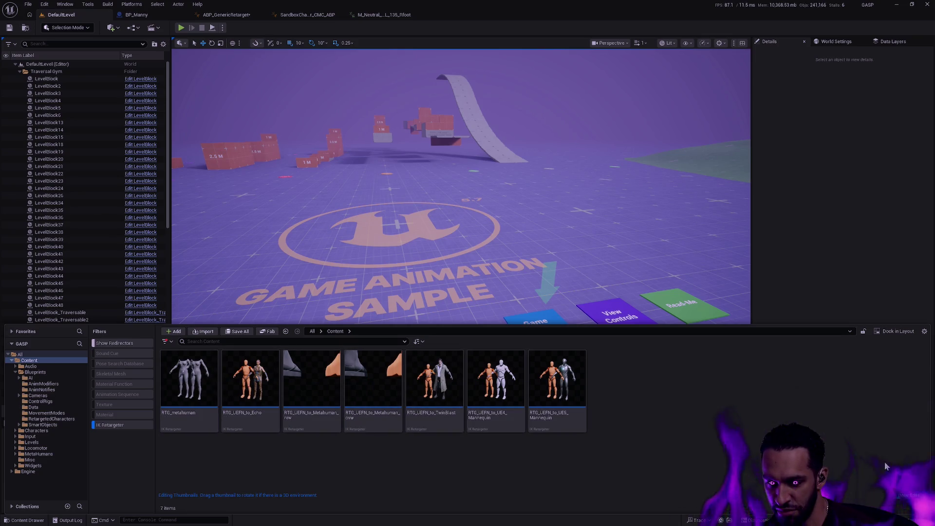
click(557, 463)
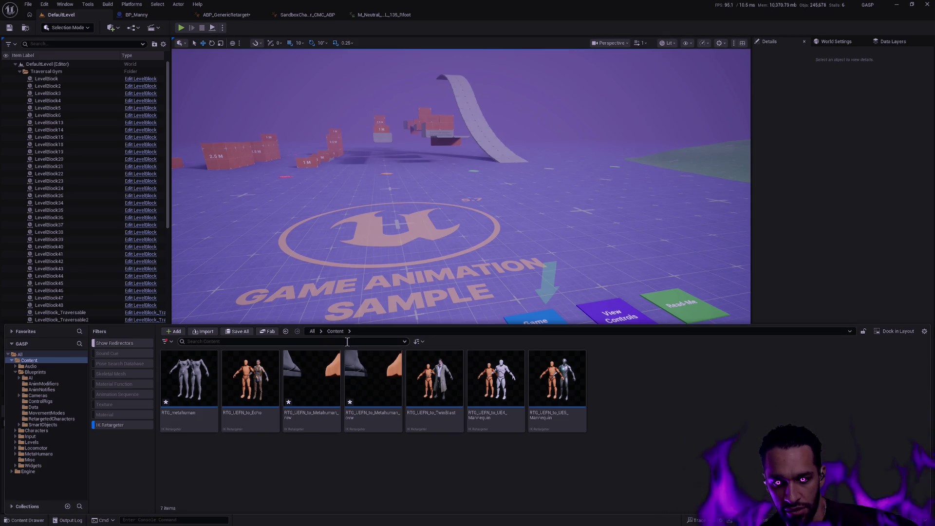
Open RTG_UEFN_to_TwinBlast and set the TwinBlast mesh X offset to 44.83.
click(436, 387)
double_click(436, 387)
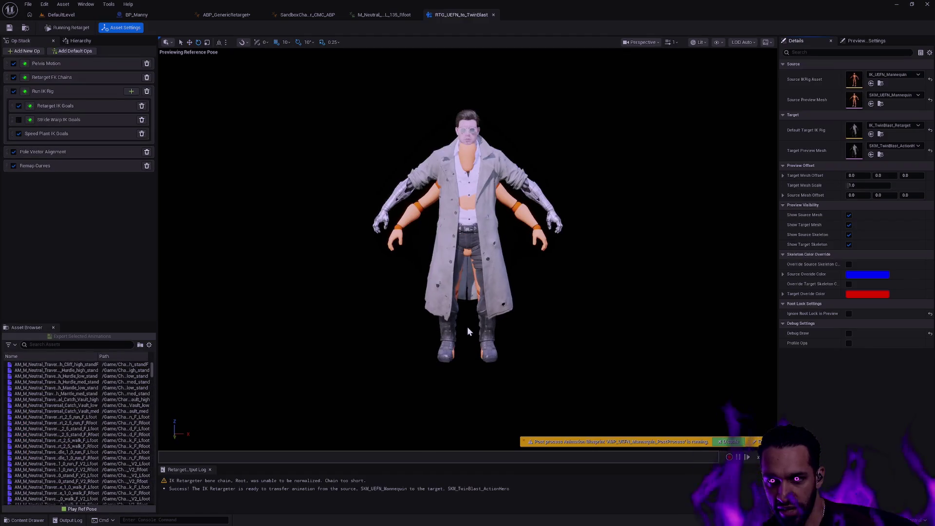
mouse_move(878, 176)
mouse_down()
mouse_move(843, 179)
mouse_move(901, 175)
mouse_move(862, 175)
mouse_move(874, 175)
mouse_up()
key(ctrl+z)
mouse_move(858, 194)
mouse_down()
mouse_move(828, 195)
mouse_move(840, 195)
mouse_up()
Zoom the viewport in and out on the TwinBlast character's face.
scroll(468, 249, up, 5)
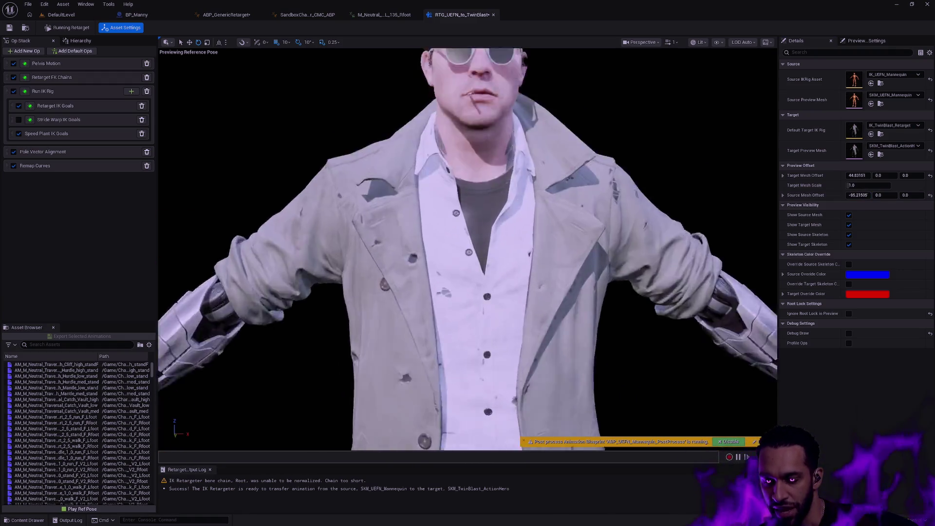
scroll(468, 248, down, 5)
scroll(467, 249, down, 2)
scroll(467, 248, down, 2)
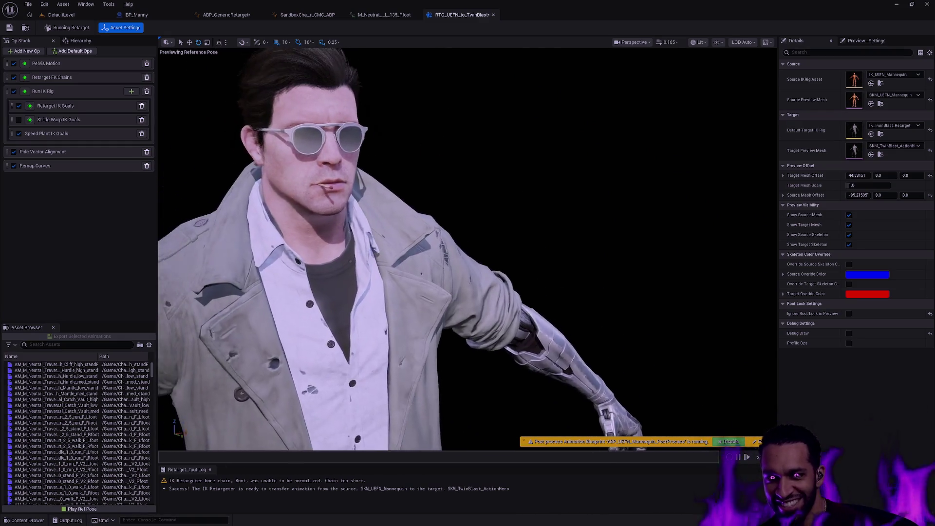
scroll(468, 249, down, 1)
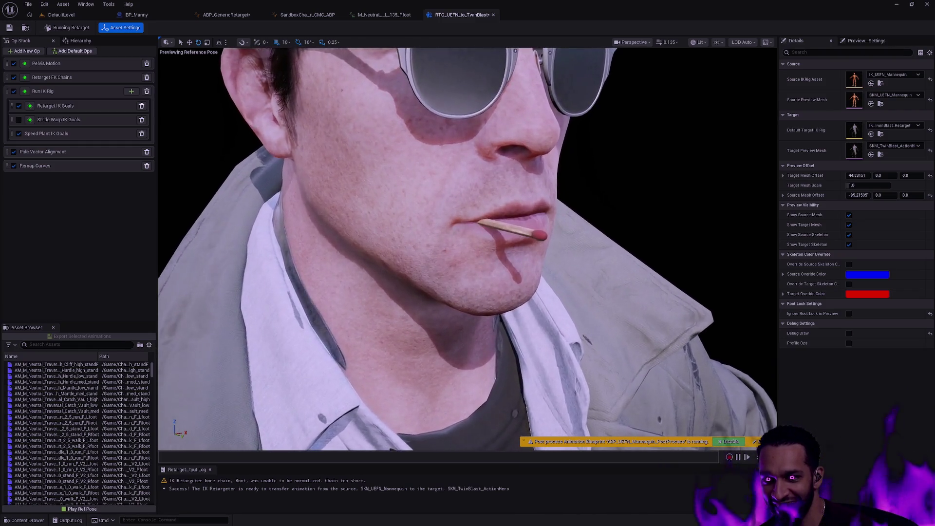
scroll(467, 248, up, 3)
scroll(468, 248, down, 4)
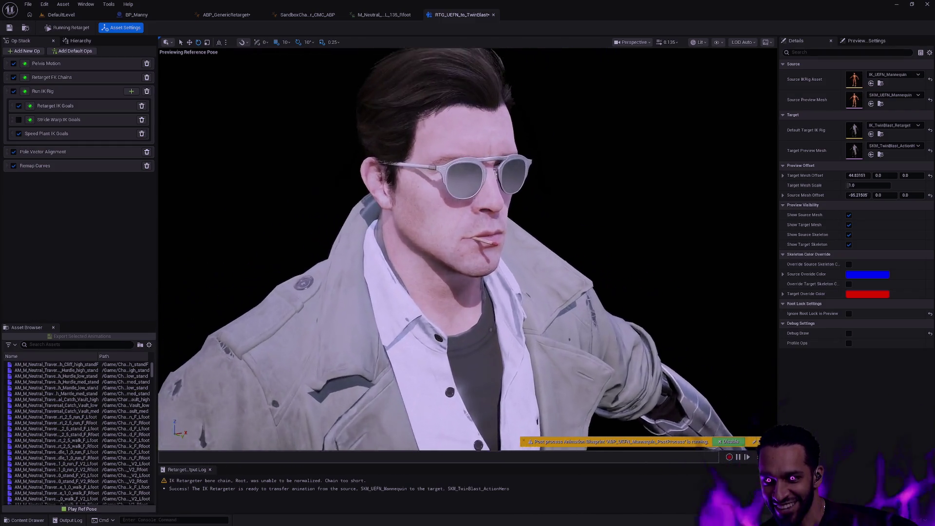
scroll(468, 249, up, 4)
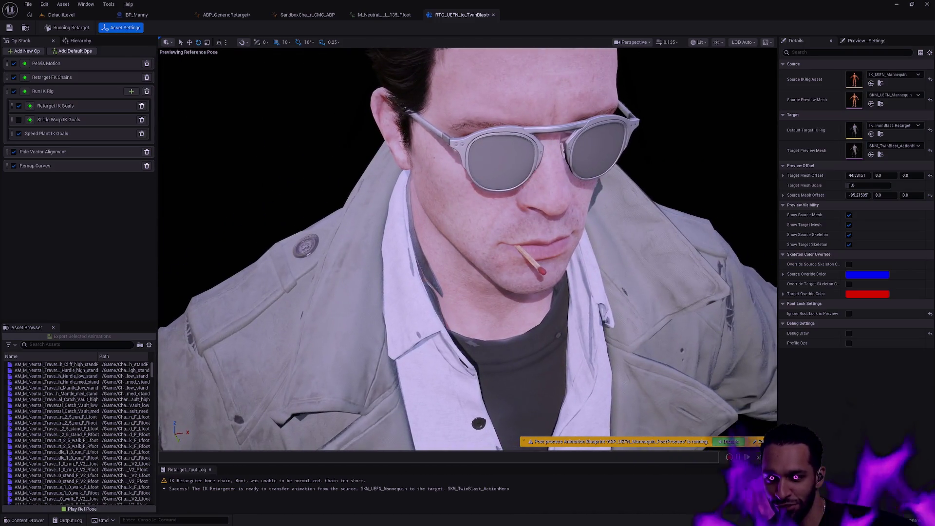
scroll(467, 248, up, 4)
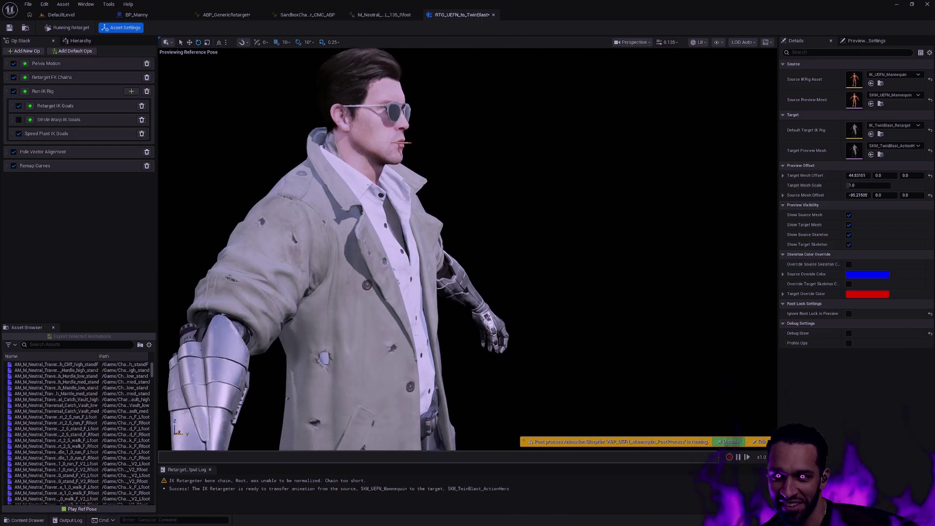
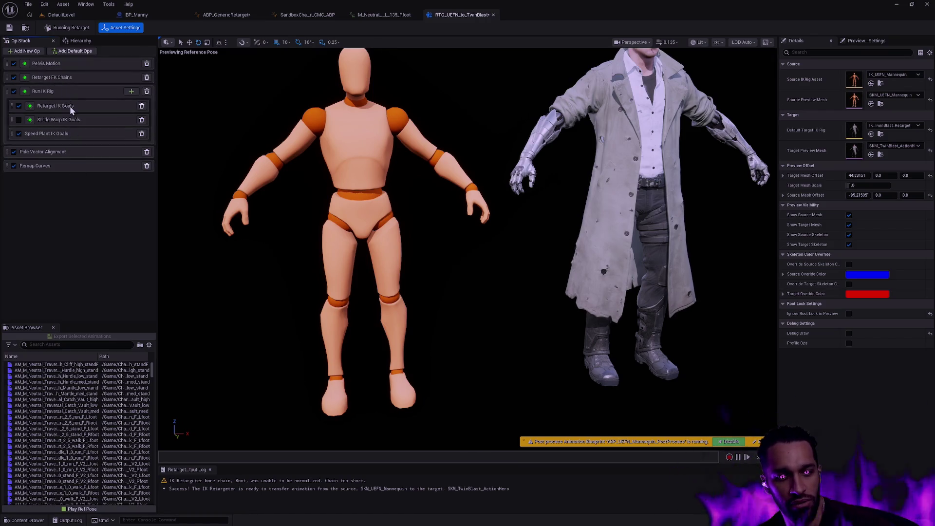
Show the retarget rig's bone hierarchy and scroll through the target skeleton's bones.
click(80, 41)
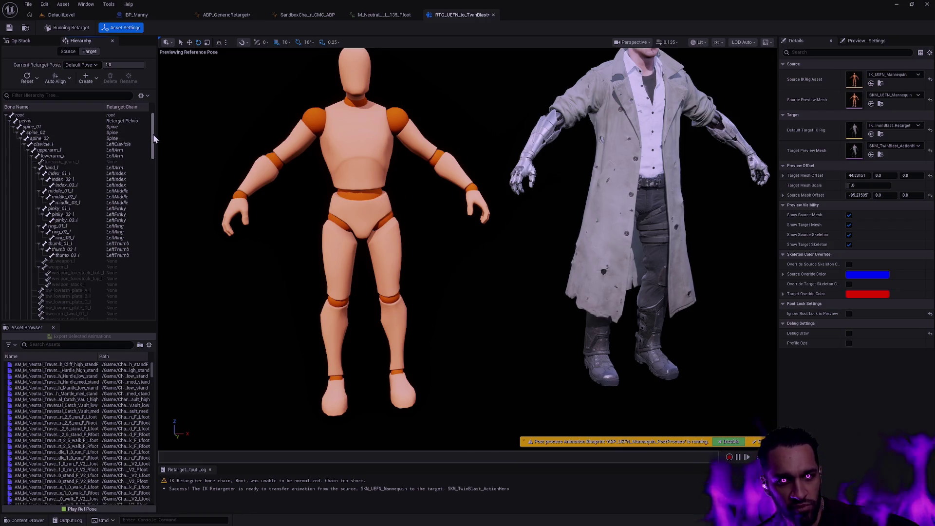
drag(153, 135, 154, 148)
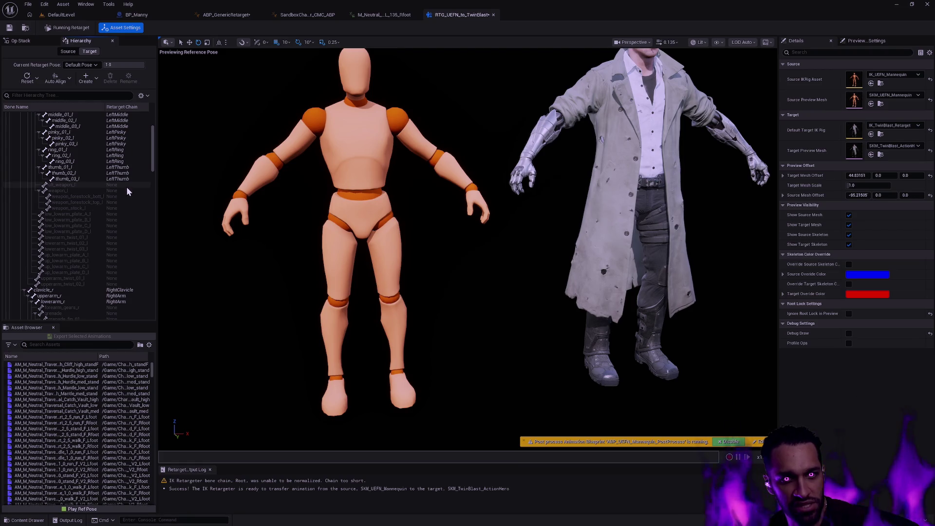
drag(153, 162, 153, 183)
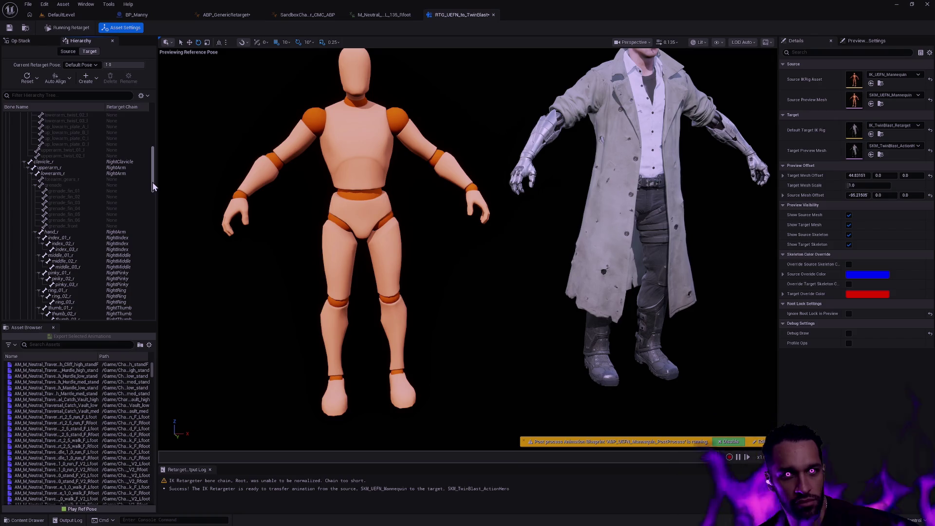
drag(153, 167, 157, 148)
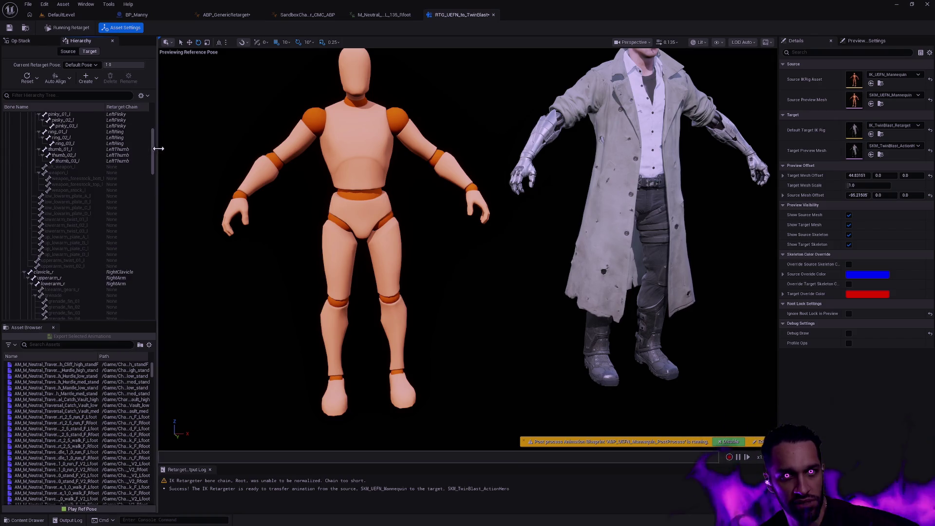
Switch to the Source skeleton, scroll its bone tree and select the first spine bone.
click(68, 52)
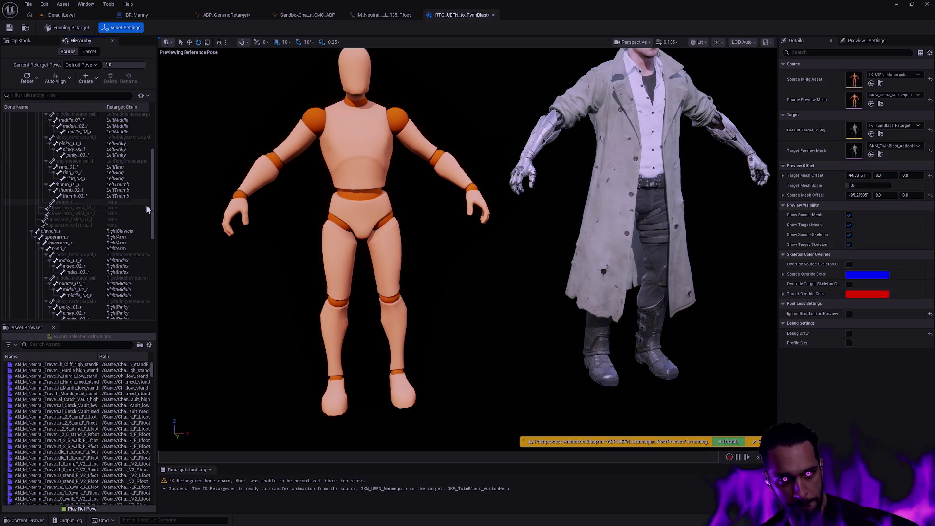
drag(153, 200, 161, 280)
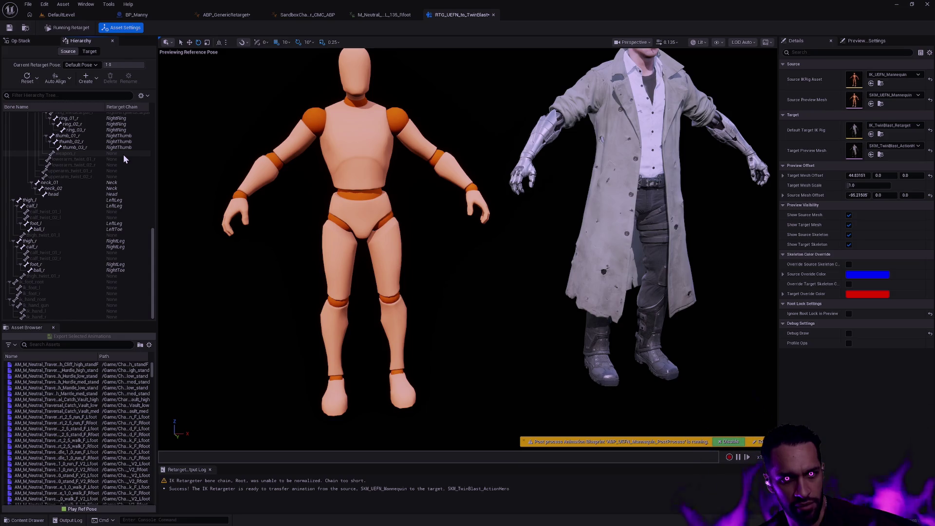
drag(152, 285, 155, 203)
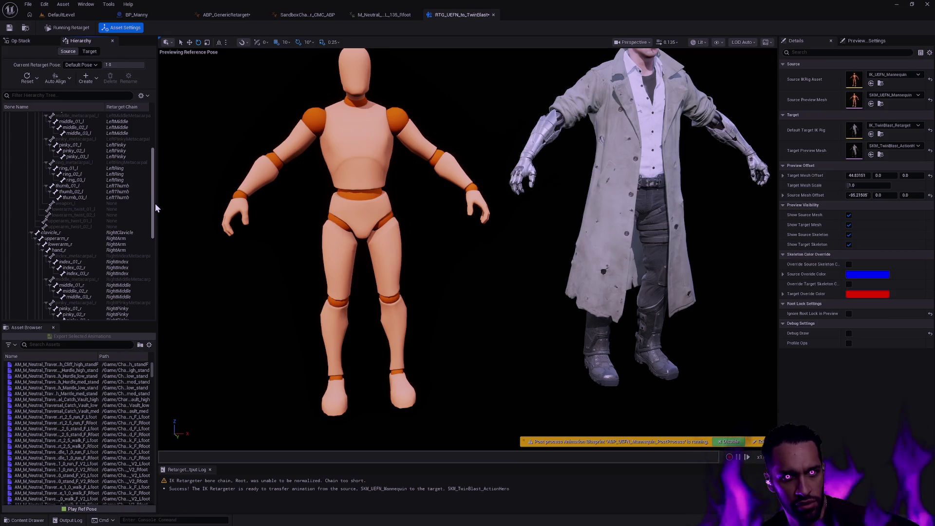
drag(155, 203, 159, 162)
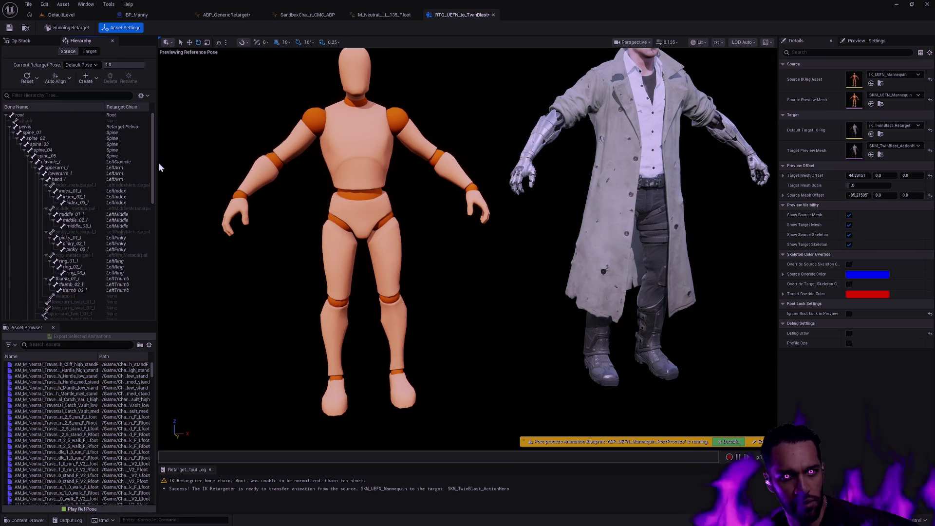
click(116, 139)
Inspect the source spine_02 through spine_05 bones, then show the Target hierarchy.
click(116, 144)
click(116, 149)
click(117, 156)
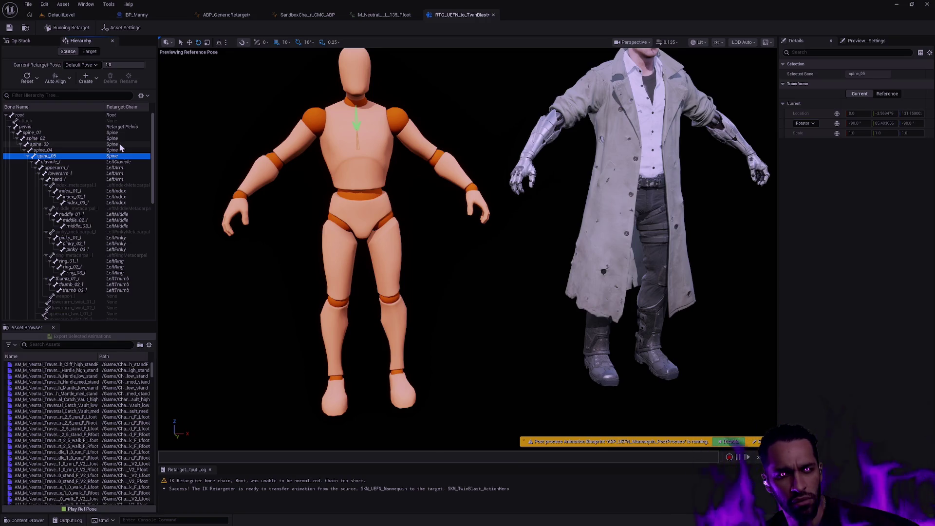
click(119, 144)
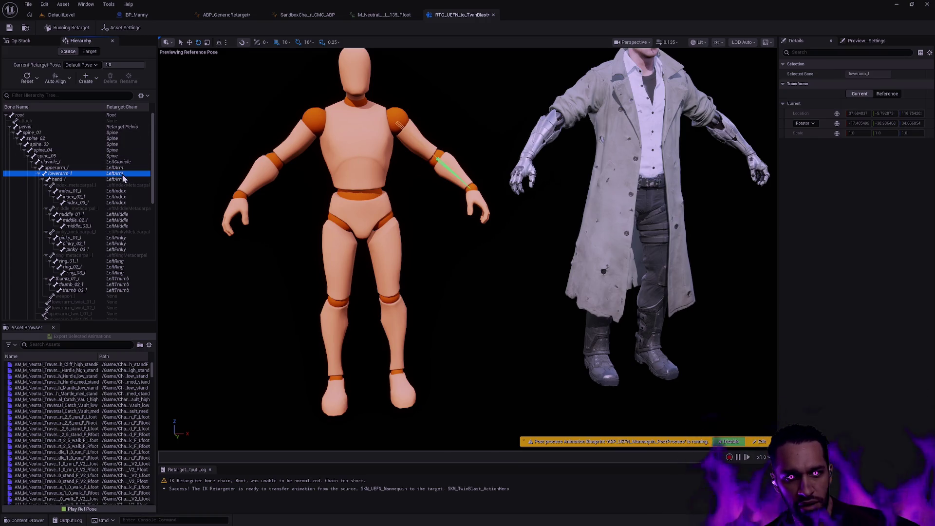
click(121, 139)
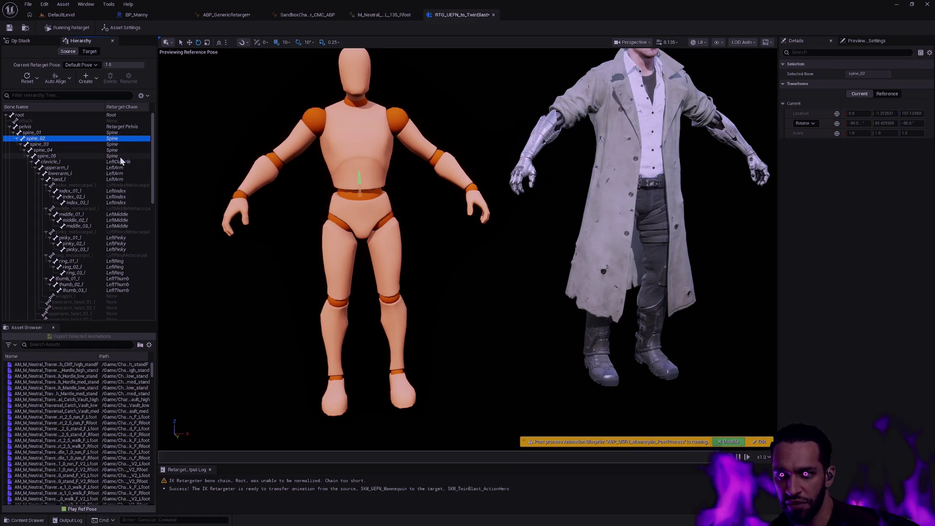
click(91, 51)
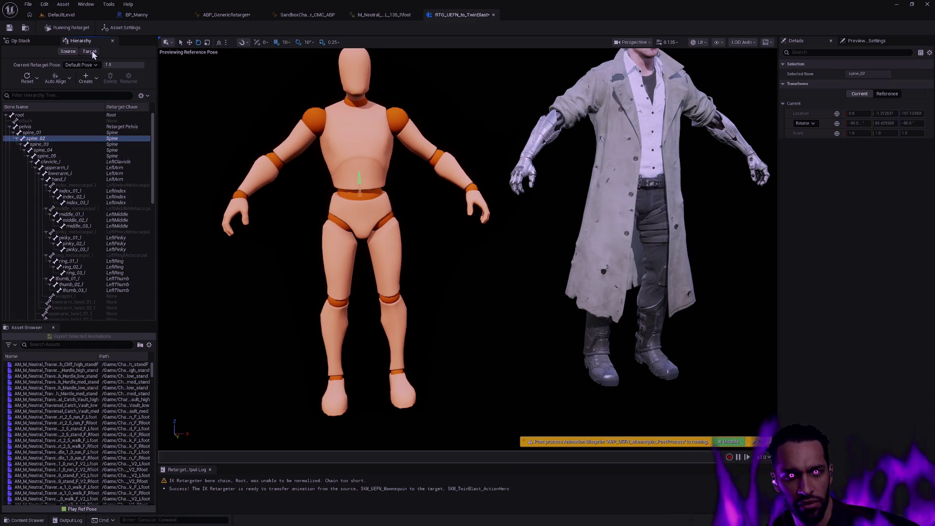
Inspect the target's spine_01 and weapon_l bones, then return to the Op Stack and open the Druid asset.
click(117, 134)
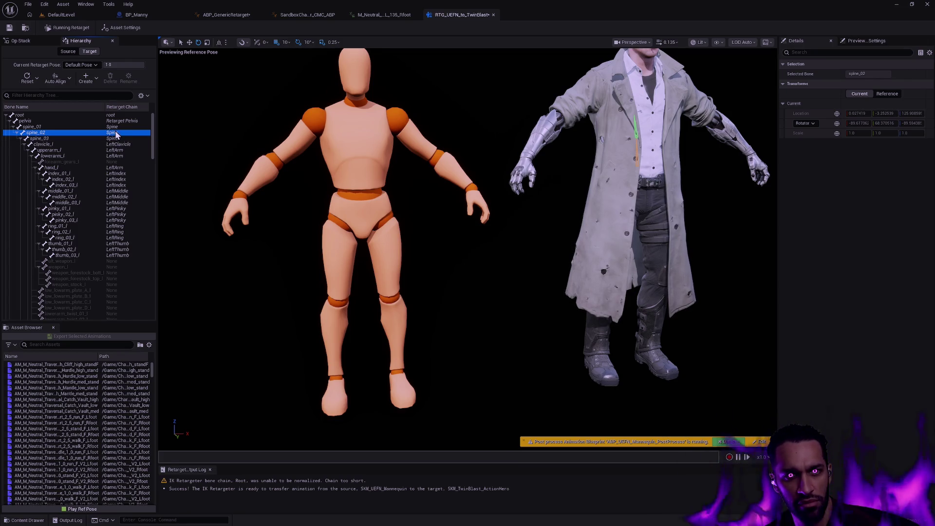
scroll(117, 135, down, 10)
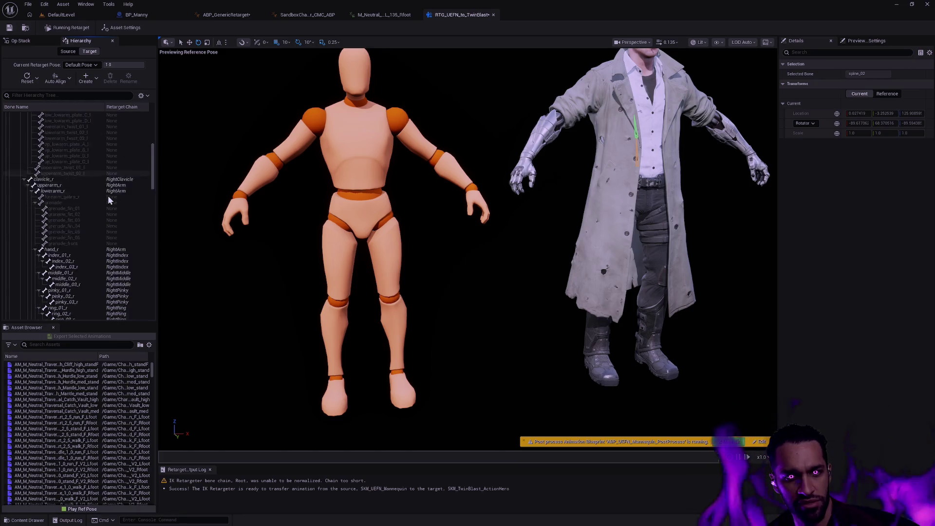
scroll(110, 193, down, 6)
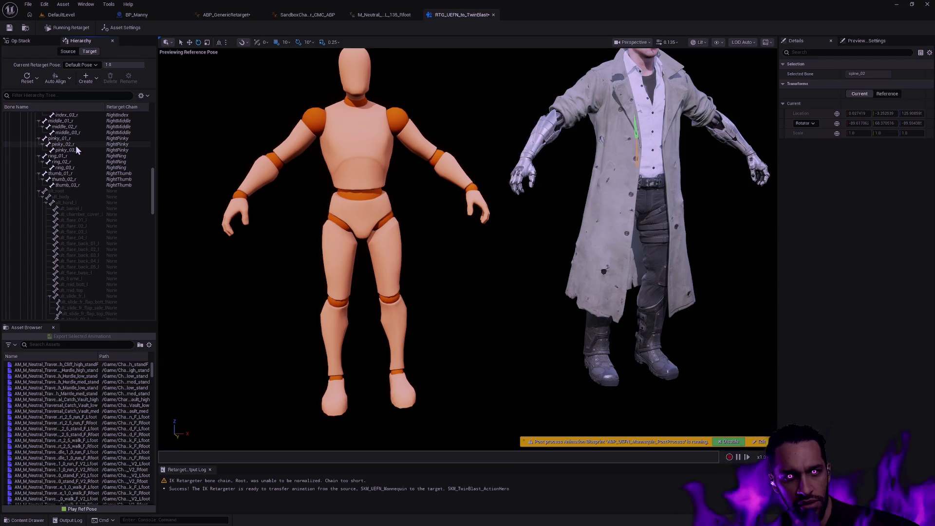
drag(150, 189, 154, 128)
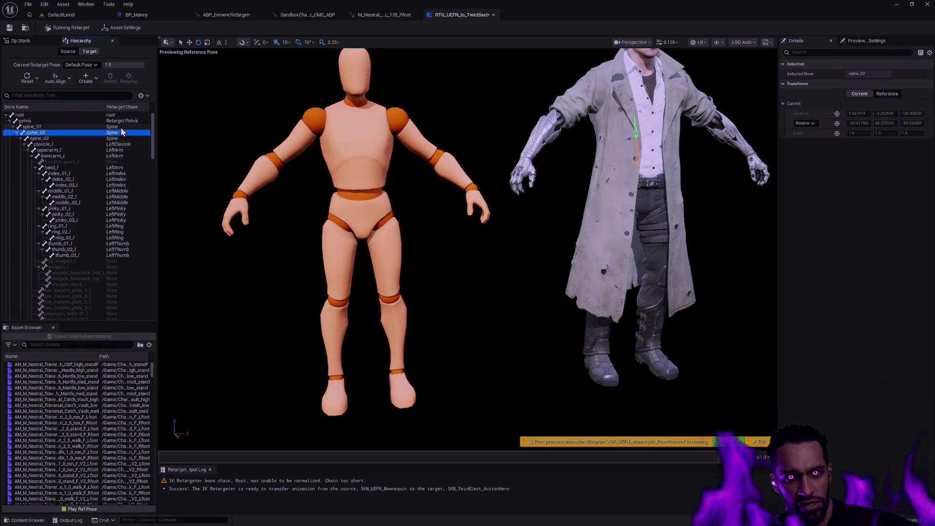
click(118, 127)
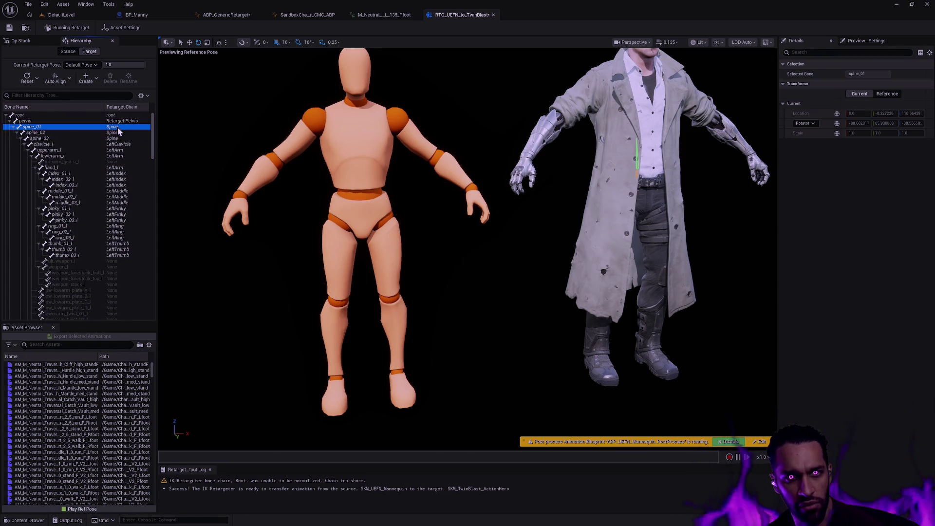
click(118, 270)
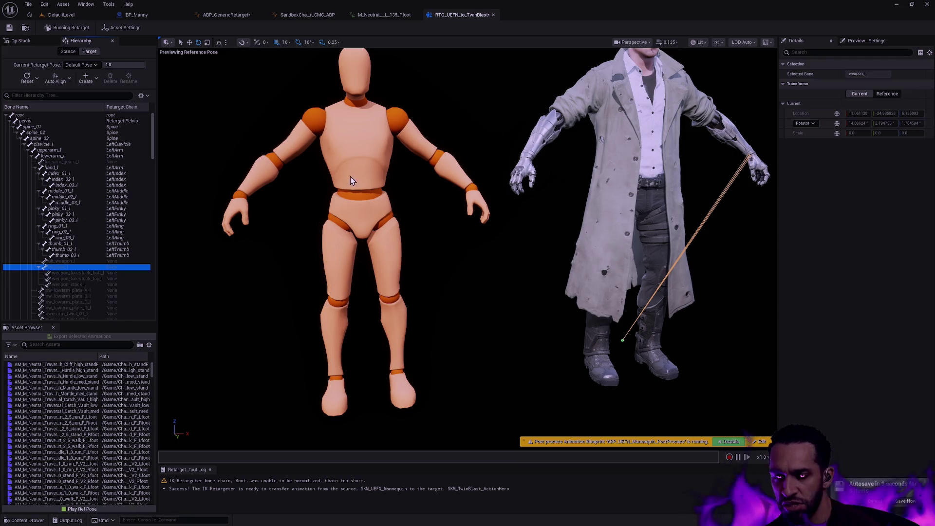
click(30, 42)
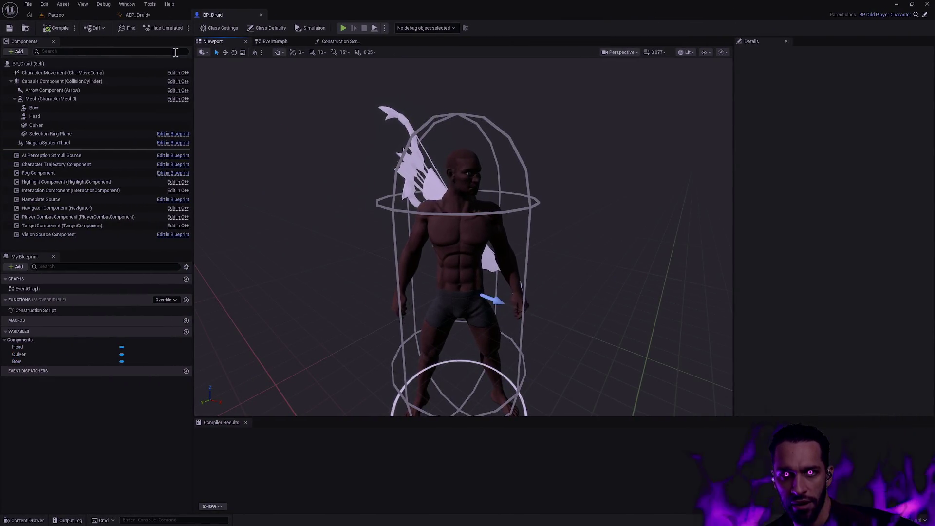
click(155, 16)
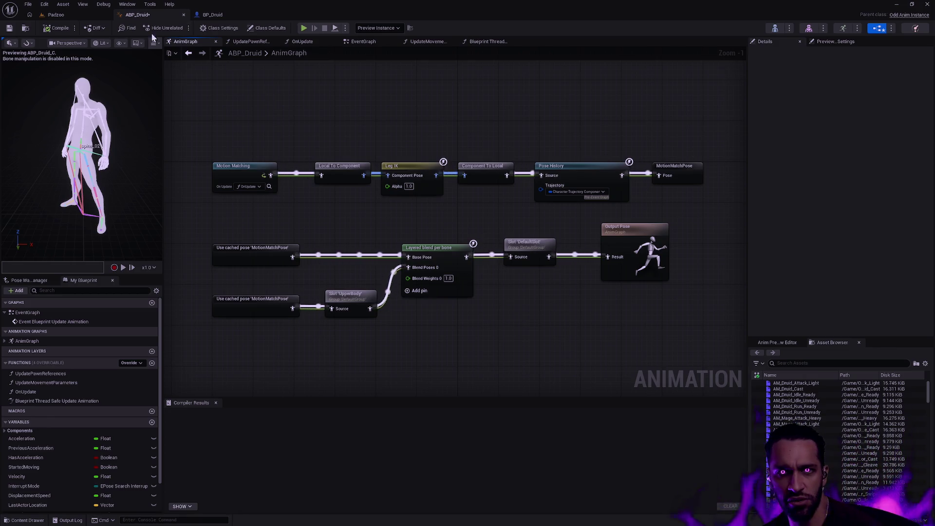
Browse the Player animation, Bow and MotionMatching folders in the Content Drawer, then return to Druid.
key(ctrl+space)
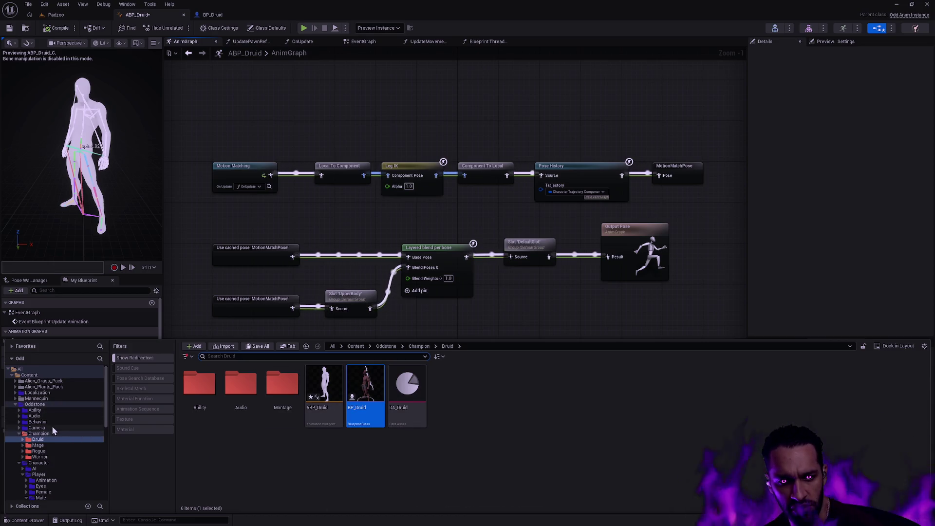
click(47, 480)
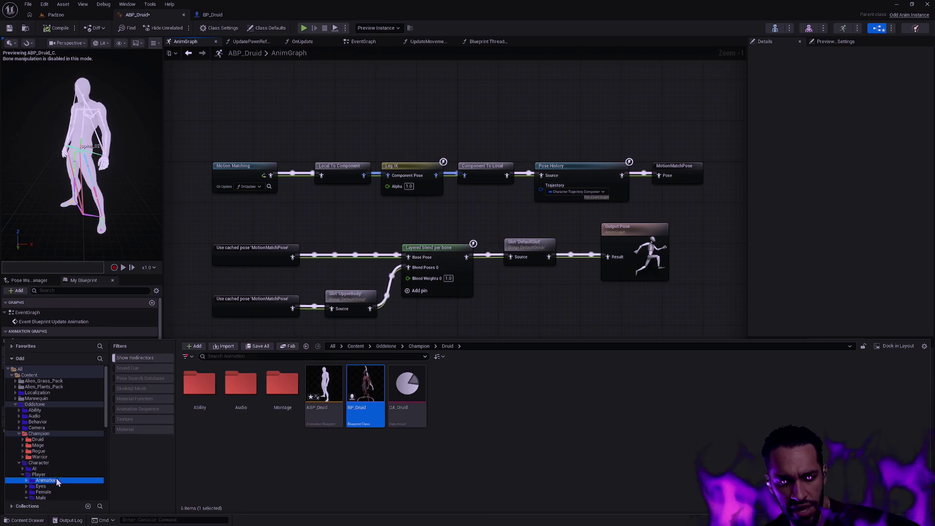
double_click(201, 385)
double_click(205, 386)
click(207, 385)
double_click(206, 386)
key(alt+Left)
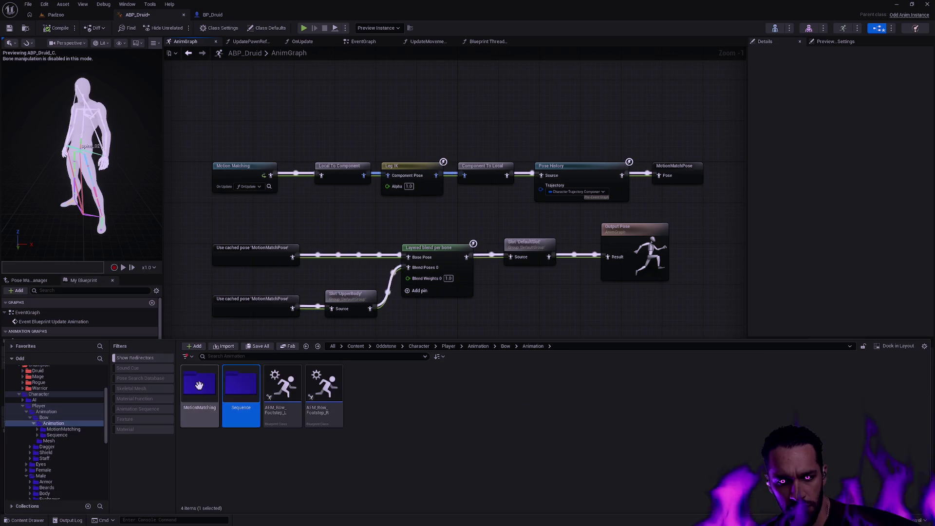
key(alt+Left)
click(51, 370)
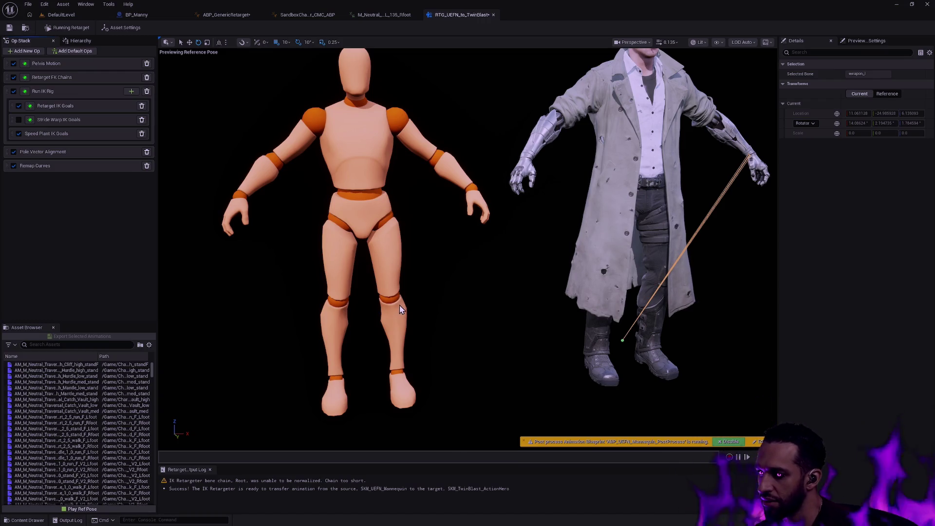
mouse_move(440, 306)
mouse_down()
mouse_move(436, 329)
mouse_move(453, 297)
mouse_up()
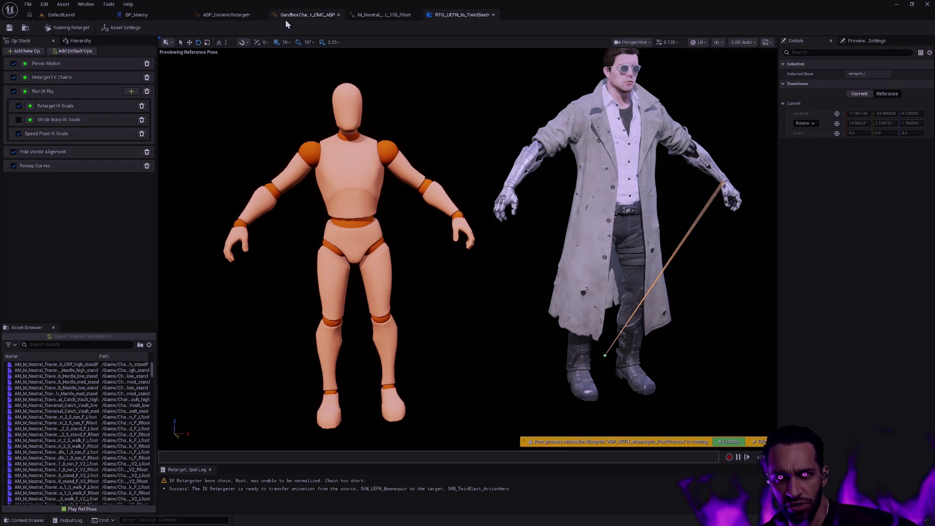
click(314, 16)
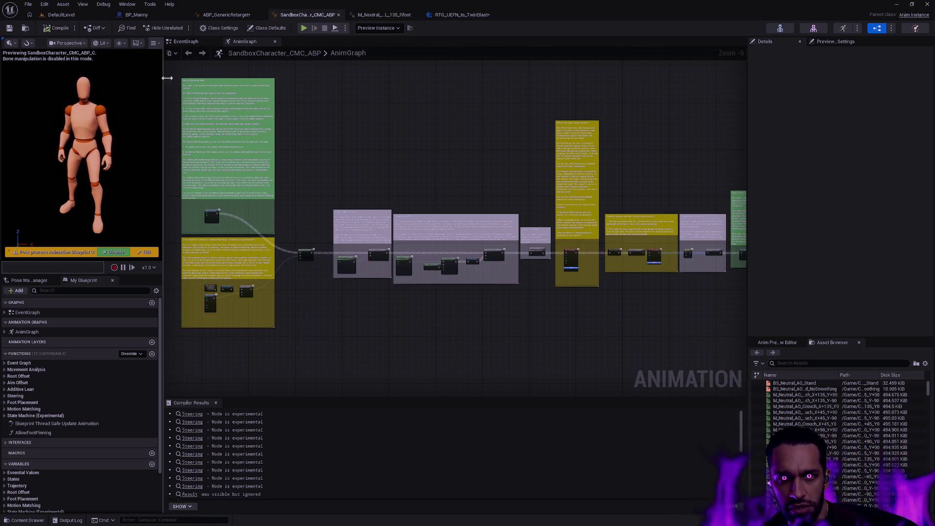
click(186, 43)
scroll(316, 129, up, 3)
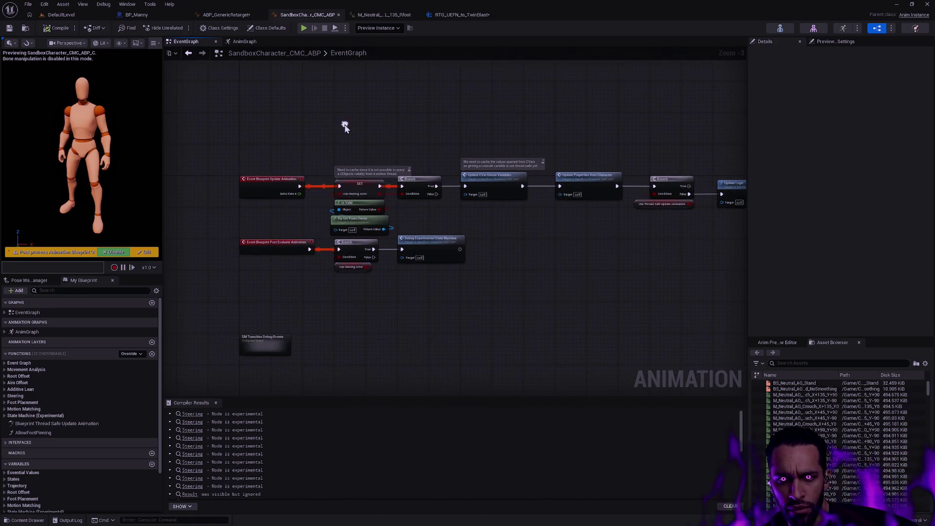
mouse_move(502, 145)
mouse_down()
mouse_move(248, 129)
mouse_move(517, 98)
mouse_up()
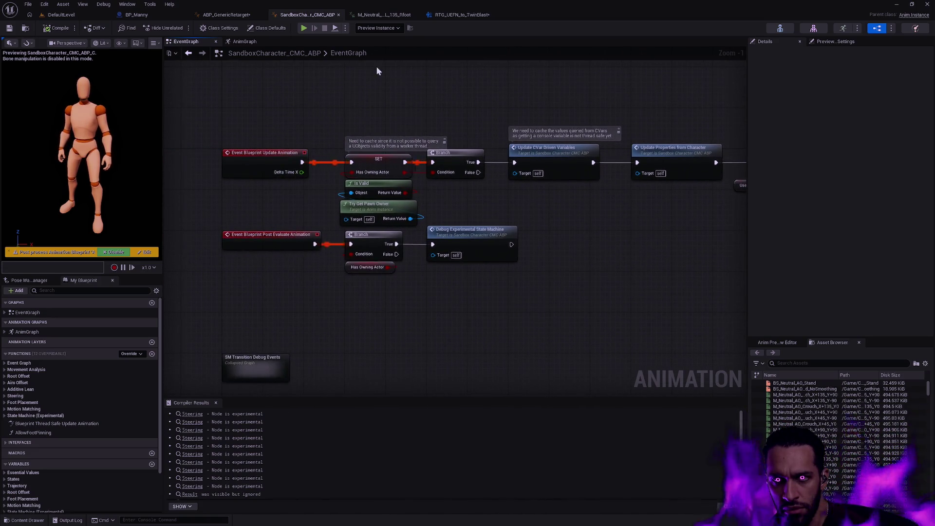
click(247, 42)
scroll(357, 189, up, 3)
mouse_move(357, 188)
mouse_down()
mouse_move(470, 104)
mouse_move(553, 77)
mouse_move(585, 84)
mouse_move(471, 62)
mouse_up()
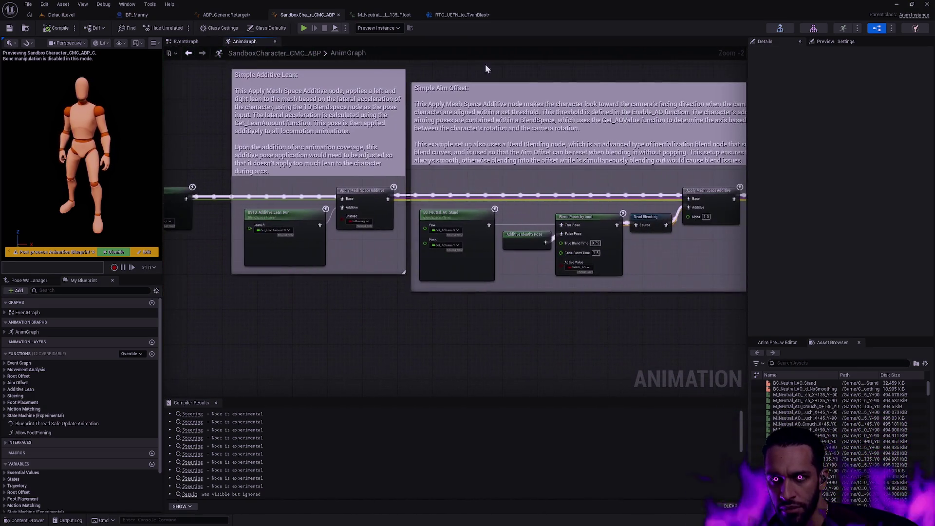
drag(749, 67, 474, 95)
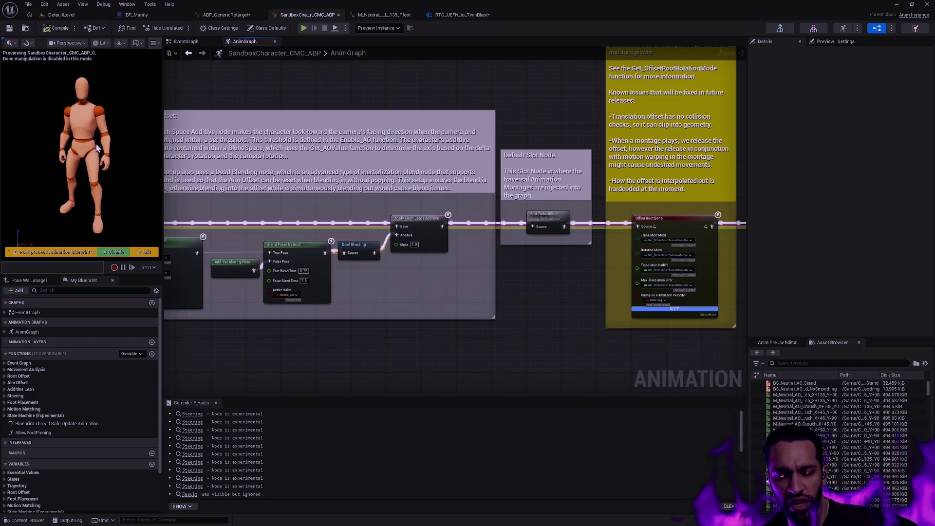
key(ctrl+p)
Search assets for 'BP_UE', broaden to all 'BP_' assets and scroll the results.
text(BP_UE)
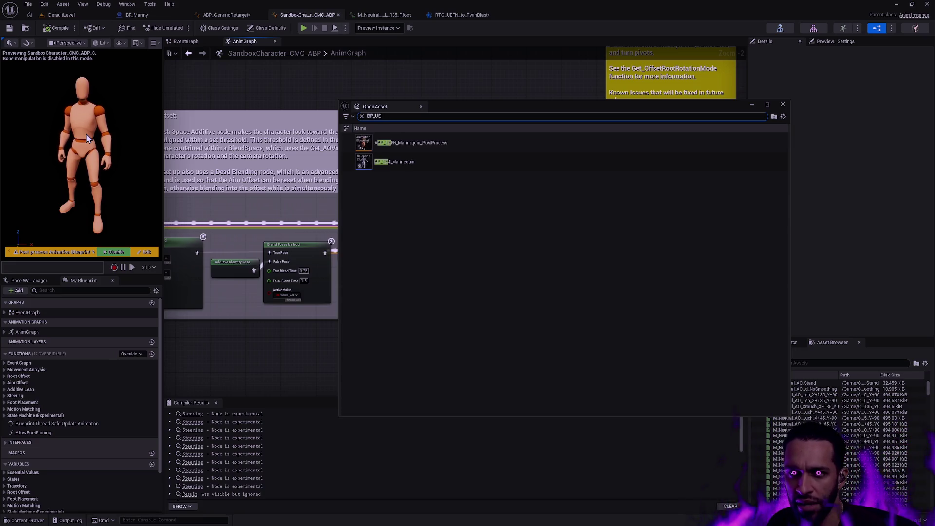
key(BackSpace)
key(BackSpace)
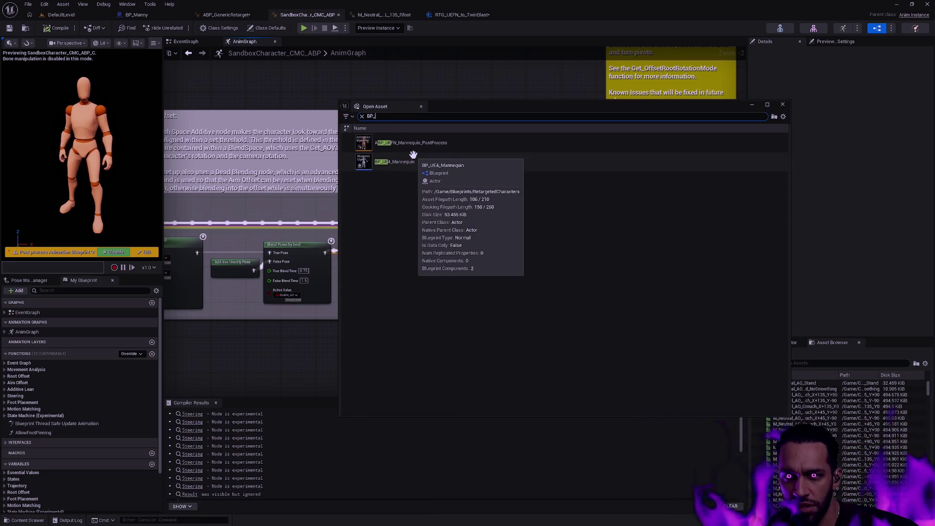
scroll(541, 257, down, 5)
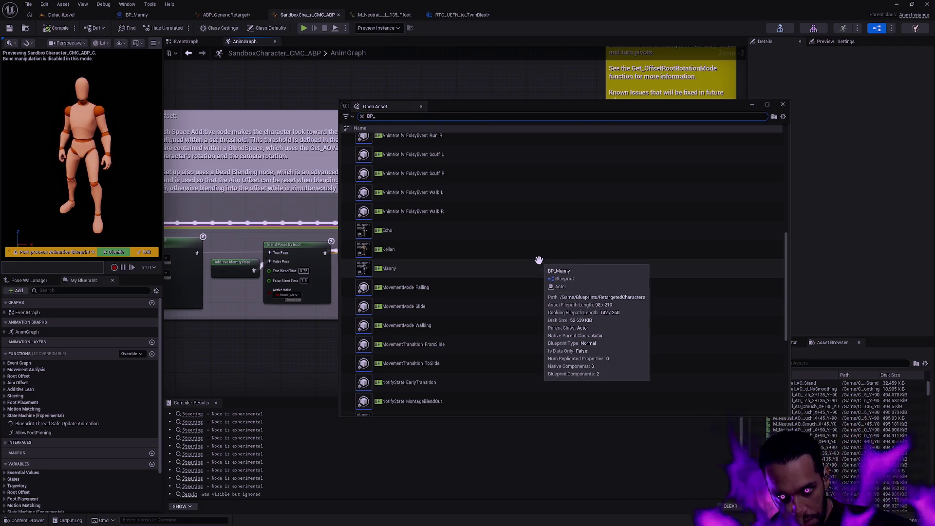
scroll(538, 260, down, 5)
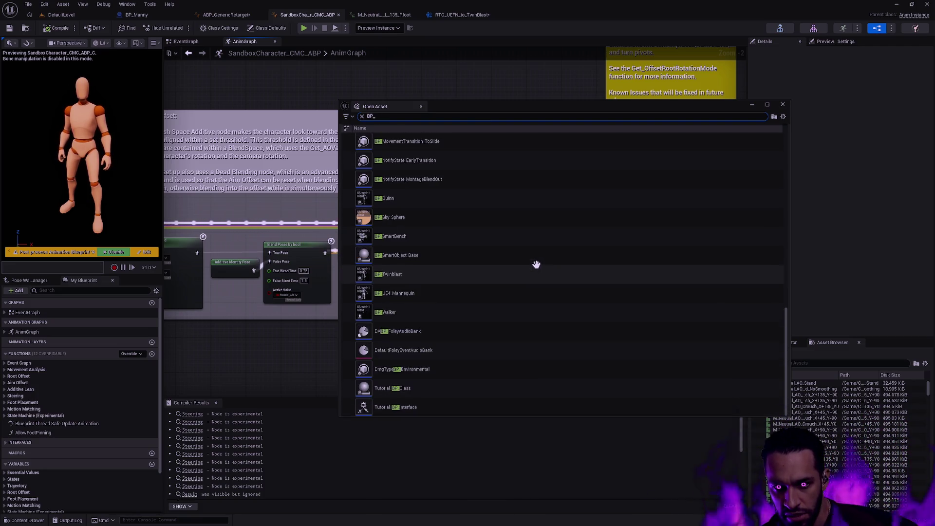
mouse_move(513, 279)
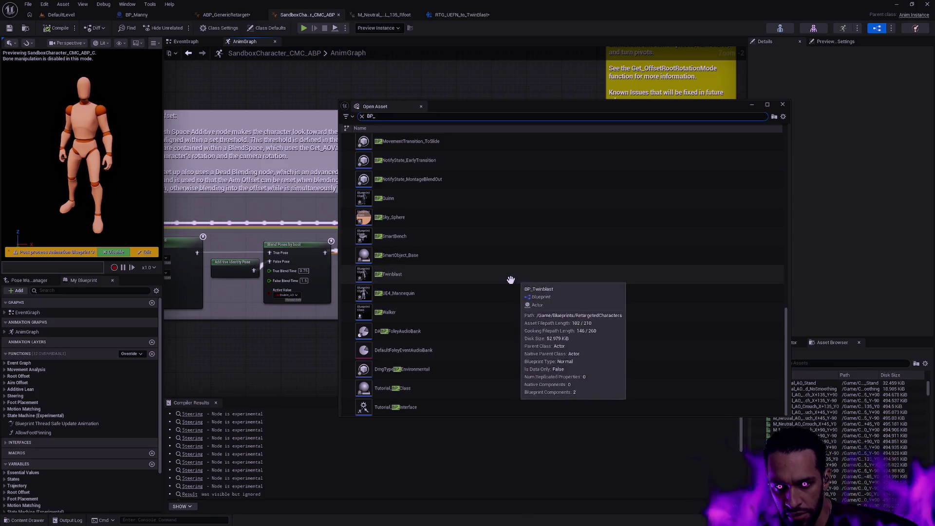
scroll(505, 281, up, 1)
scroll(505, 281, up, 5)
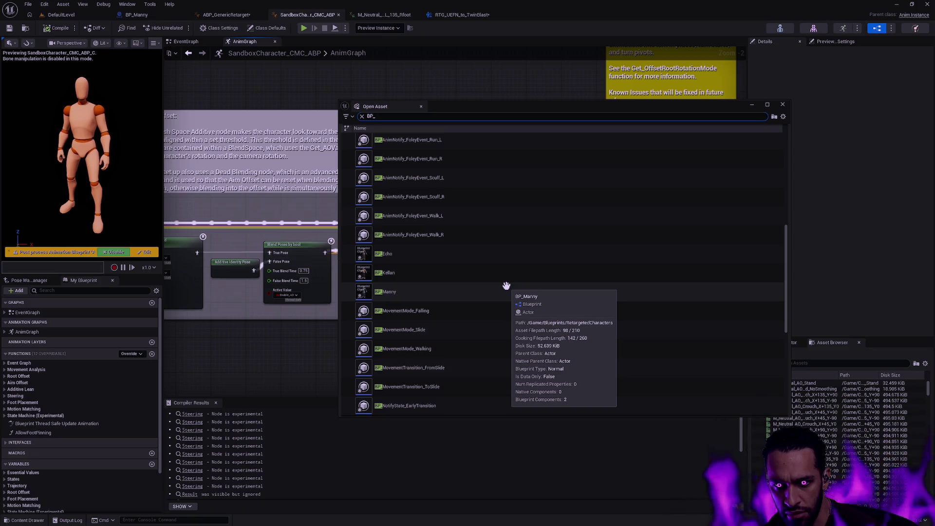
scroll(507, 286, up, 4)
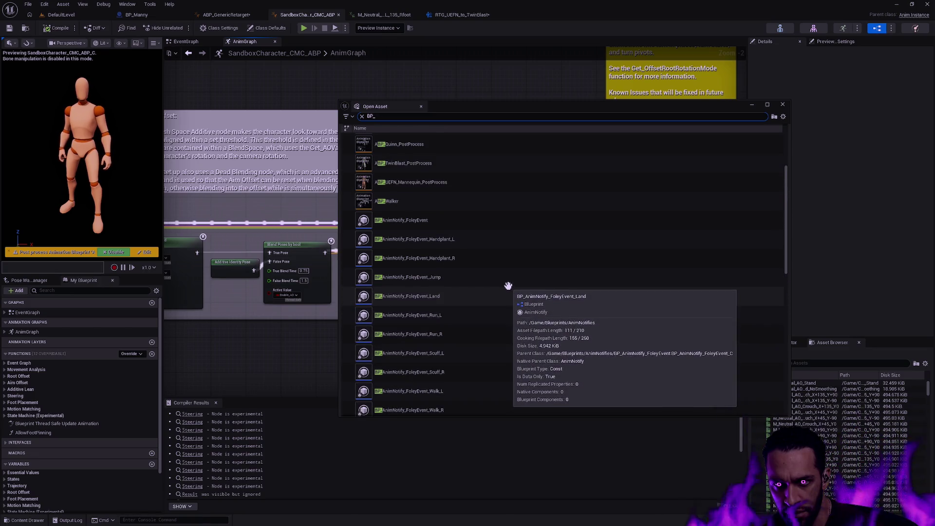
scroll(508, 285, up, 2)
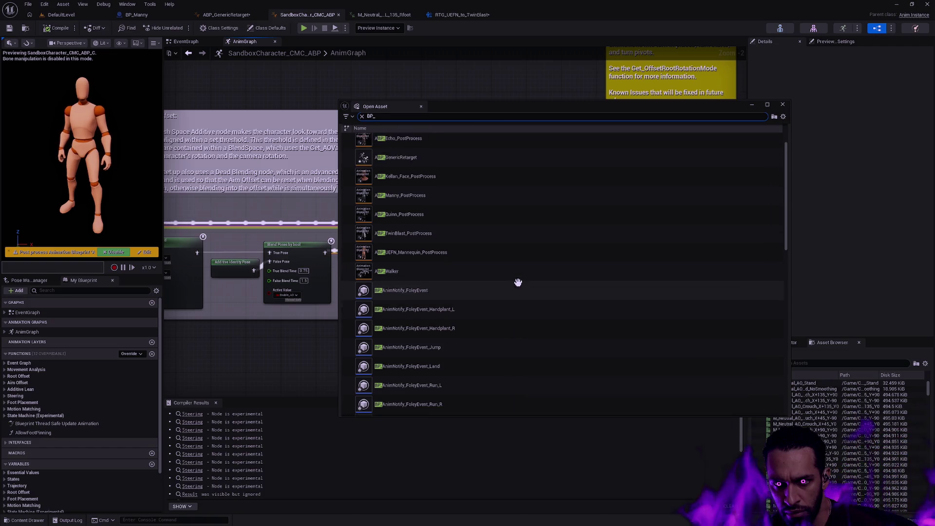
scroll(518, 282, up, 1)
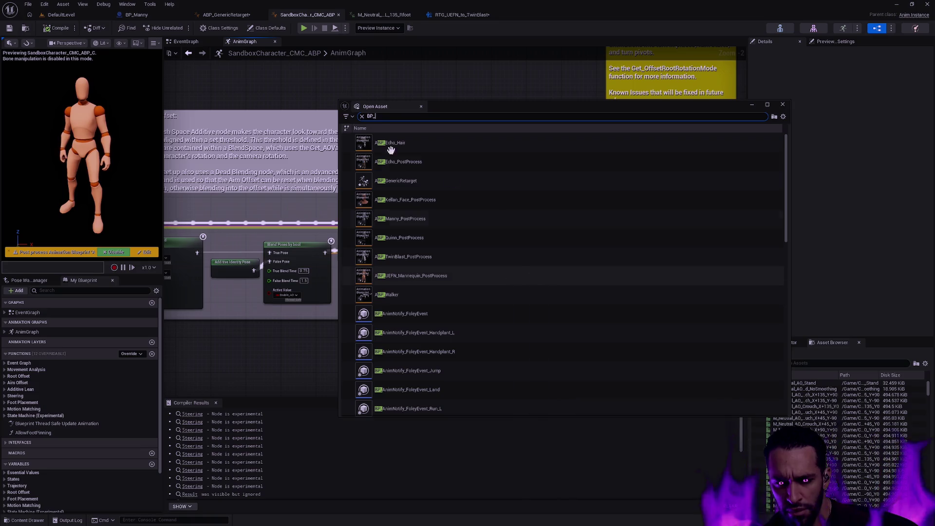
Switch to BP_Manny, then DefaultLevel, and close the Open Asset window.
click(138, 15)
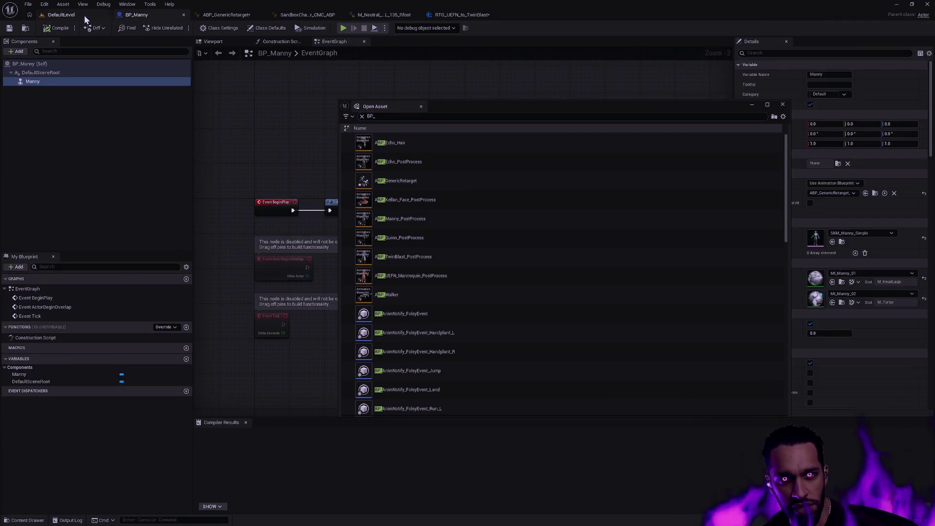
click(88, 16)
click(783, 104)
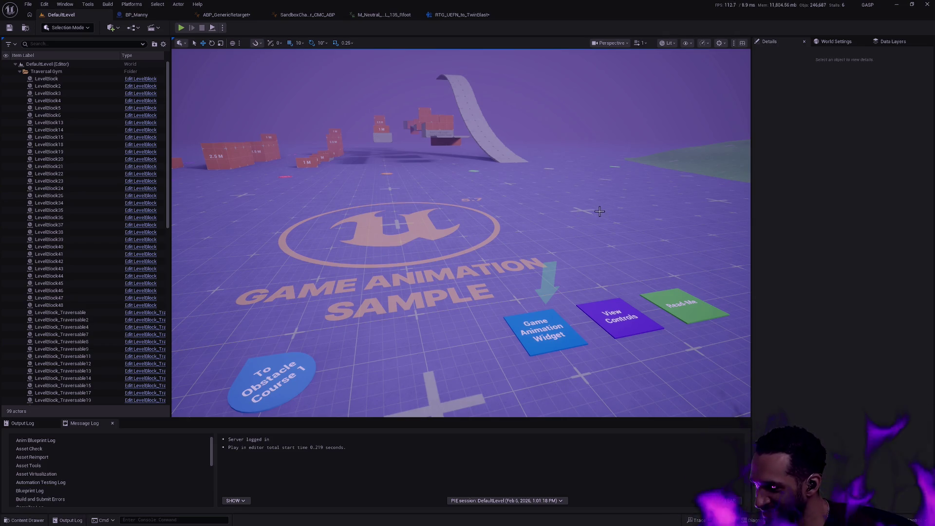
Search project assets for 'sandbox', then close the Open Asset window.
key(ctrl+p)
text(sandbox)
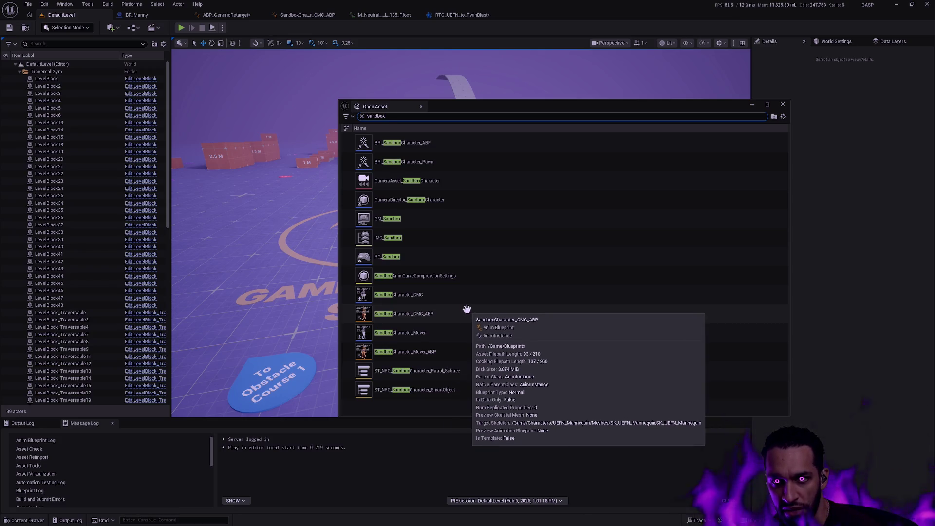
click(302, 272)
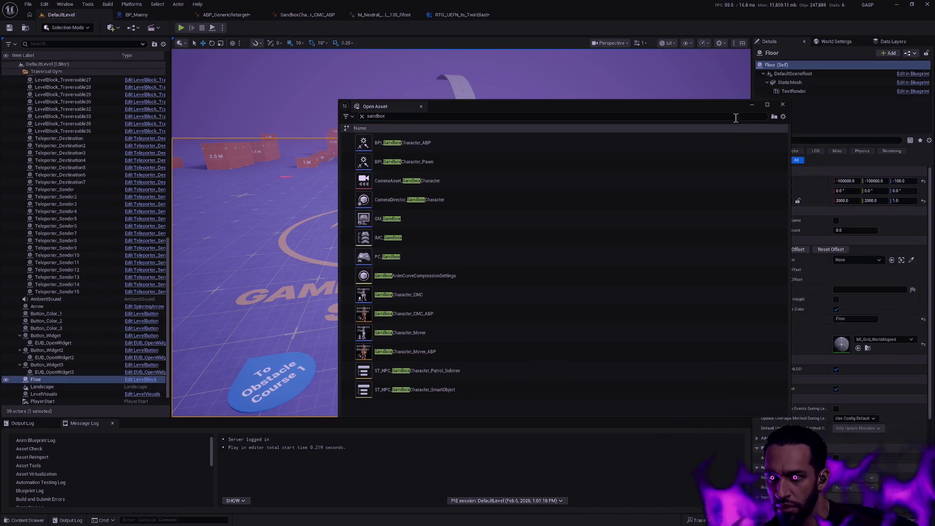
click(785, 105)
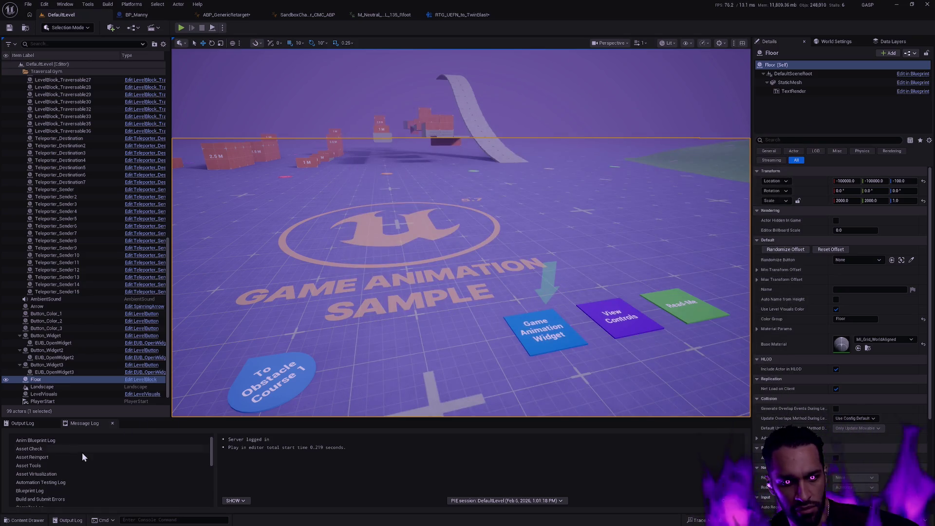
Clear the IK Retargeter filter, open Characters/UEFN_Mannequin/Meshes and right-click SKM_UEFN_Mannequin.
key(ctrl+space)
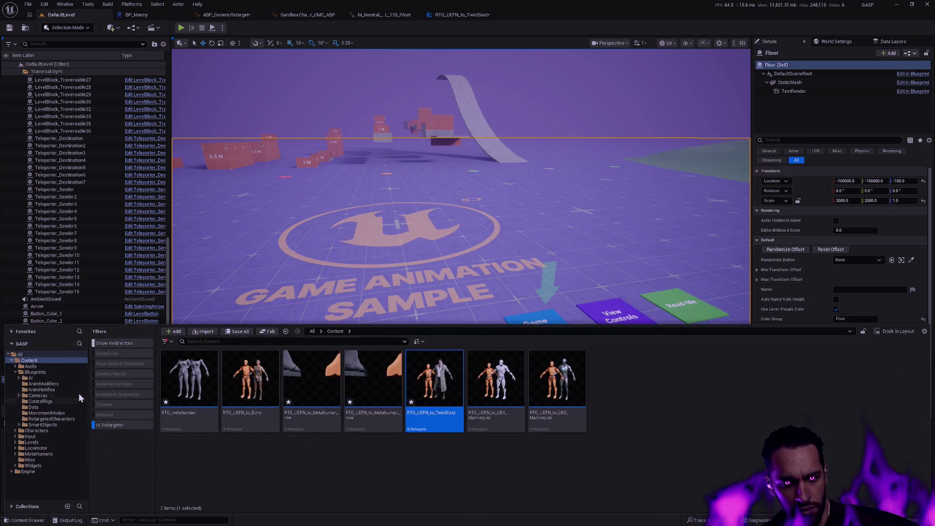
click(48, 431)
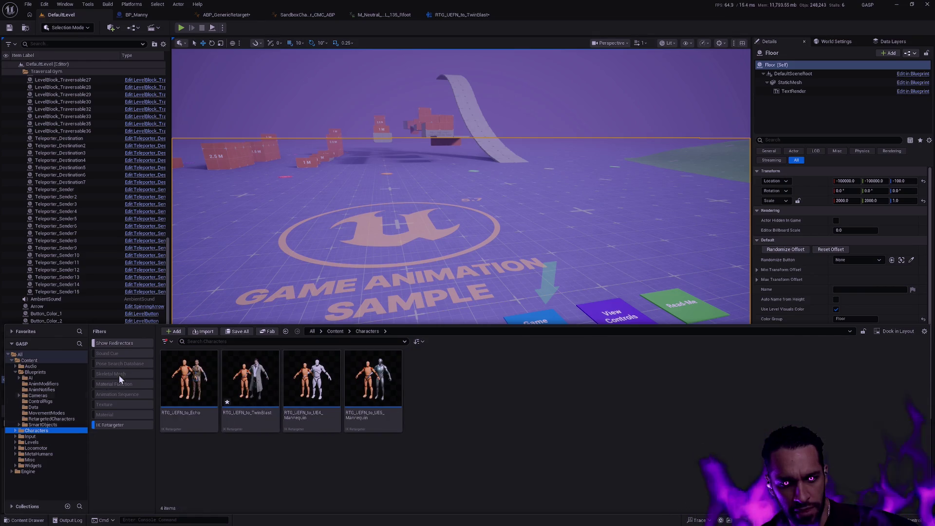
click(115, 424)
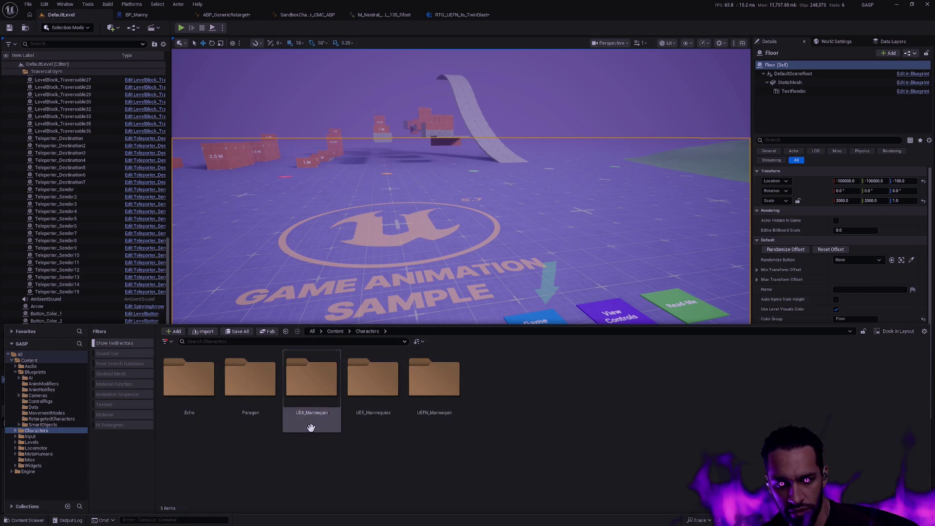
double_click(436, 390)
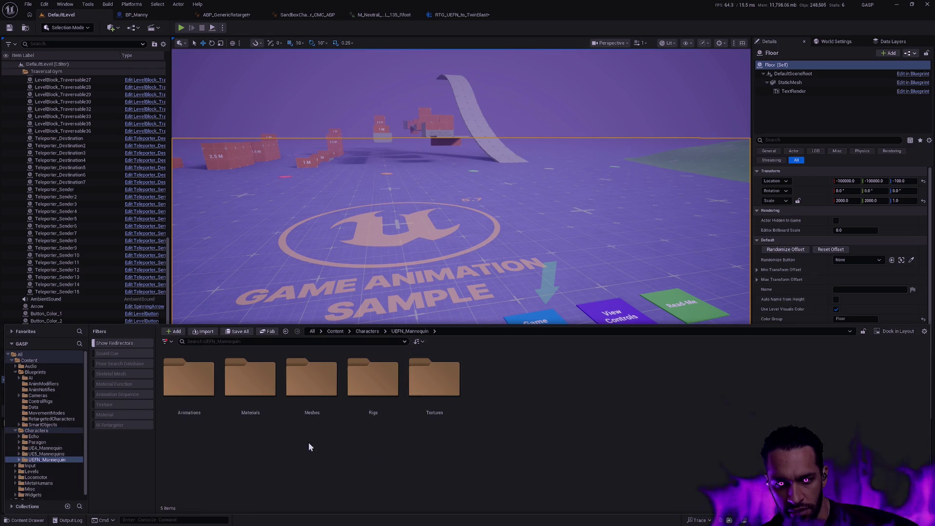
click(328, 380)
double_click(328, 380)
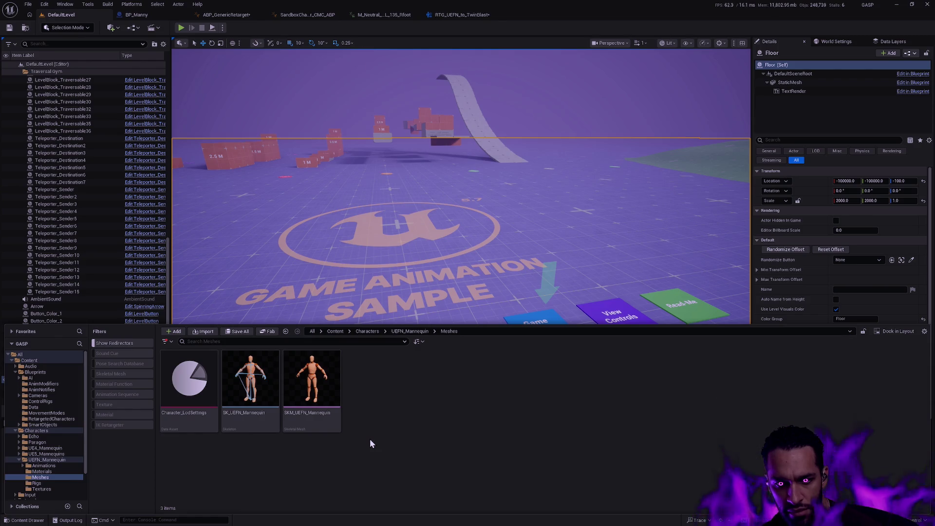
right_click(329, 424)
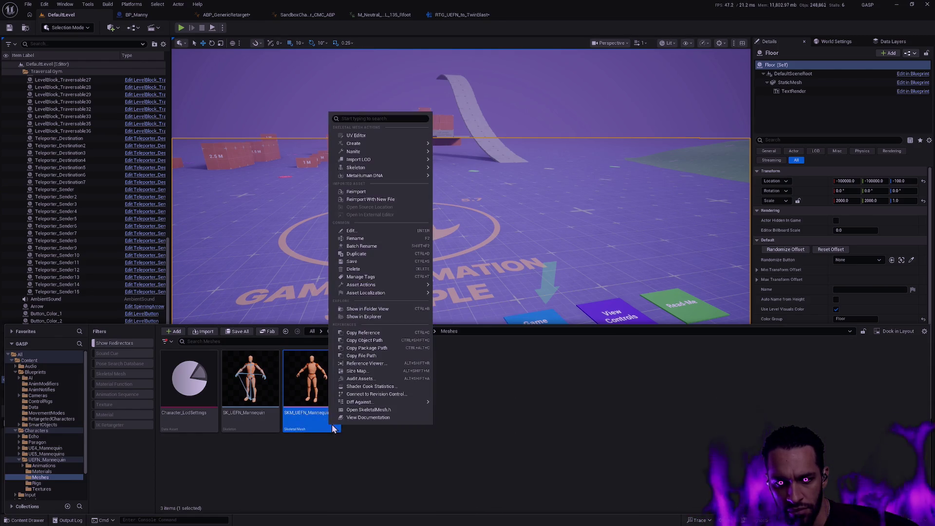
Open SKM_UEFN_Mannequin's Reference Viewer and open SandboxCharacter_CMC from its referencing node.
click(382, 363)
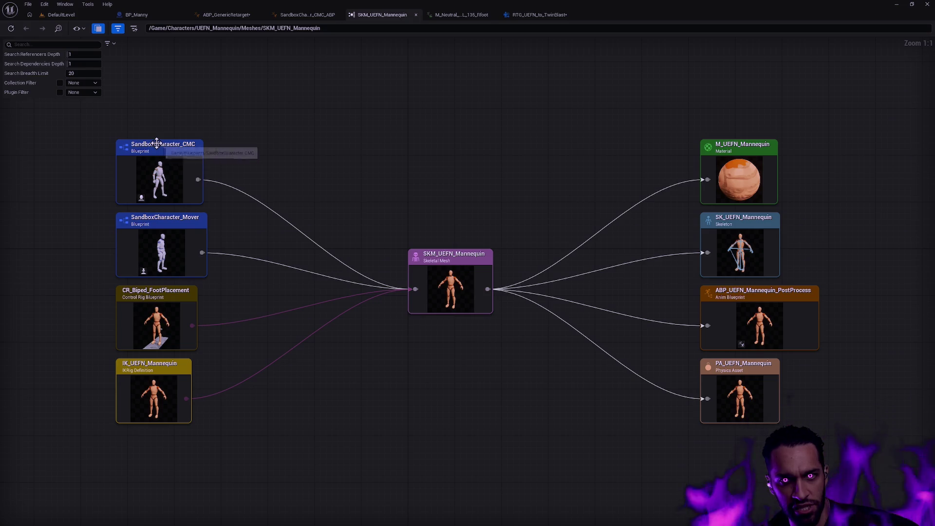
click(160, 150)
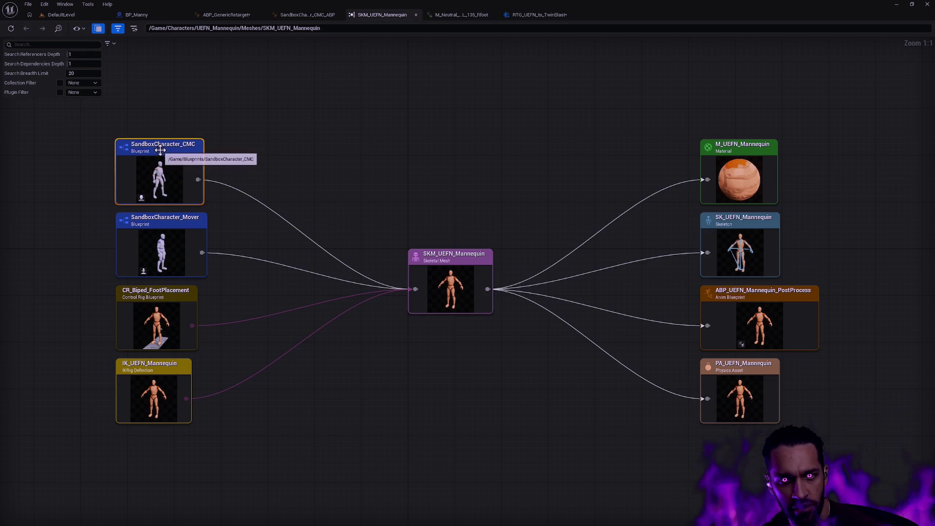
right_click(160, 150)
click(216, 135)
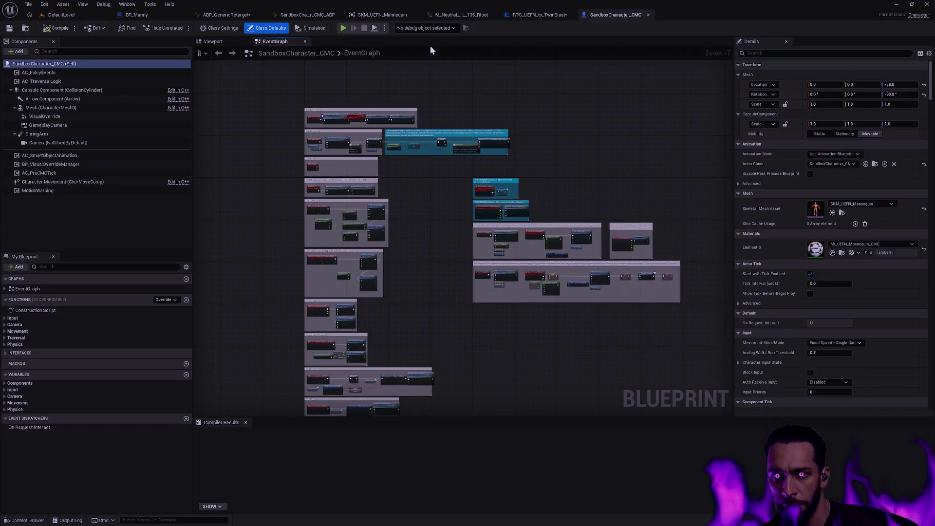
Play DefaultLevel in the editor and run the character forward.
click(61, 14)
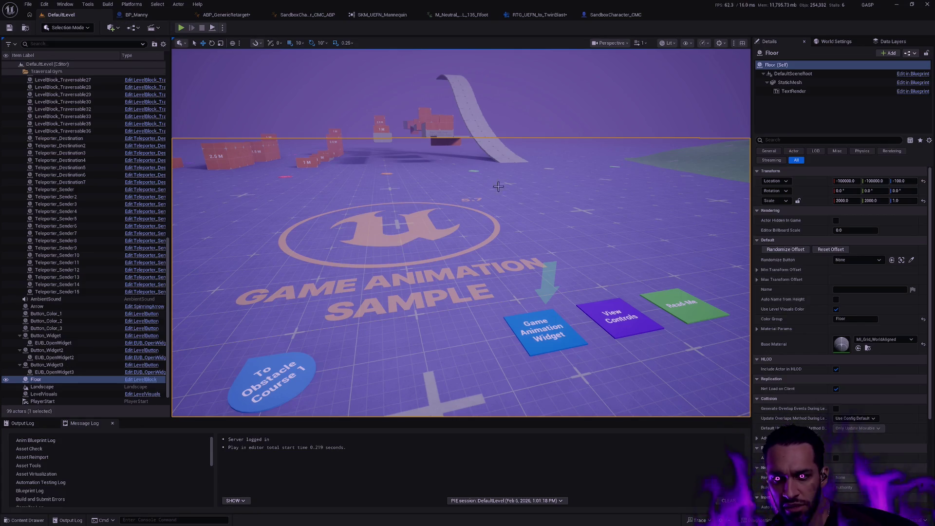
key(alt+p)
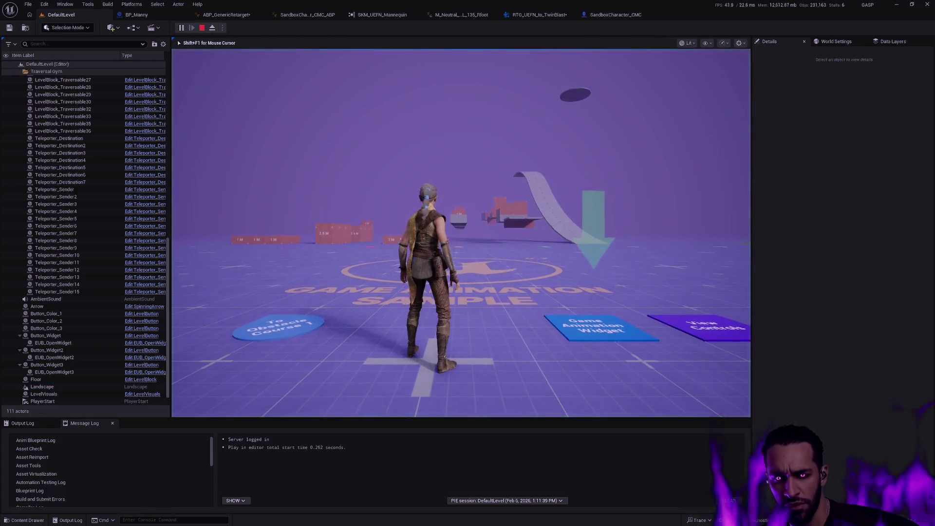
key(w)
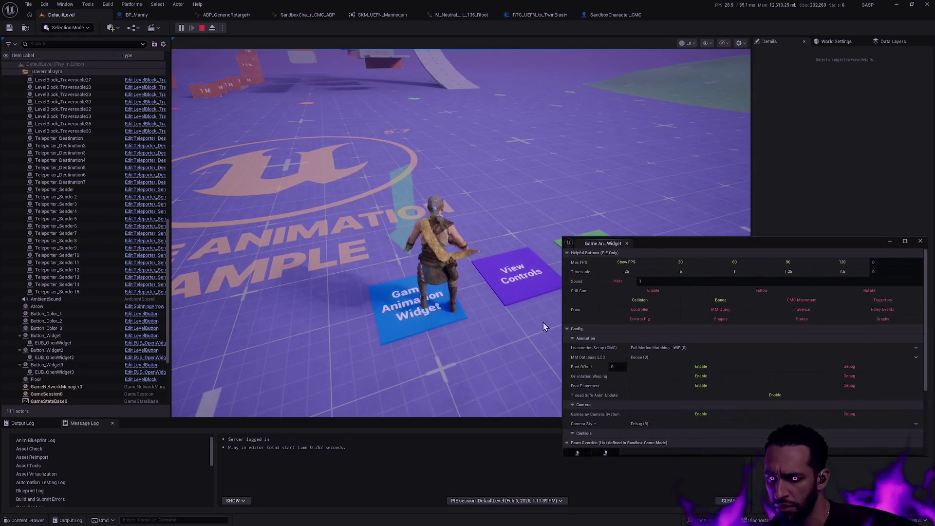
scroll(641, 375, down, 3)
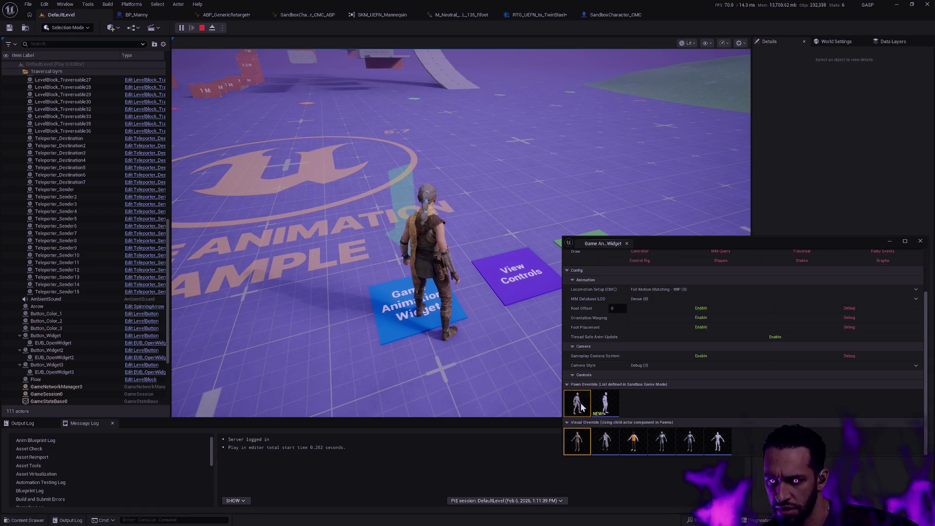
click(526, 370)
key(w)
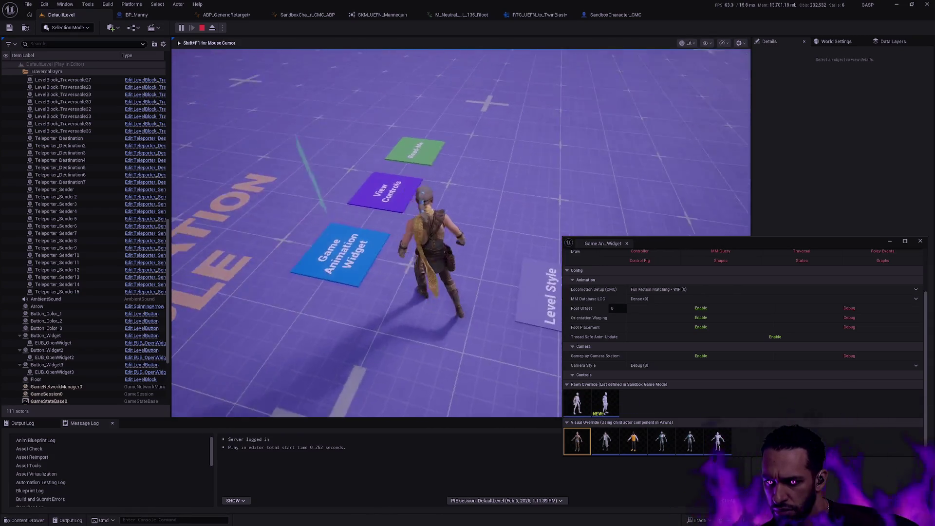
key(shift+F1)
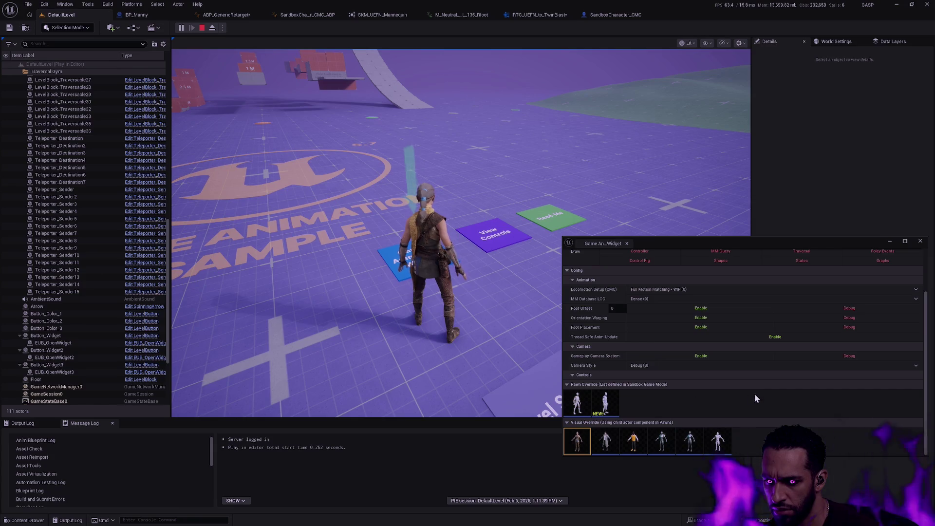
Reposition and enlarge the Game Animation Widget and cycle through Visual Override character models.
drag(715, 247, 696, 175)
mouse_move(726, 384)
mouse_down()
mouse_move(731, 420)
mouse_move(745, 428)
mouse_up()
scroll(765, 398, up, 2)
scroll(765, 399, down, 1)
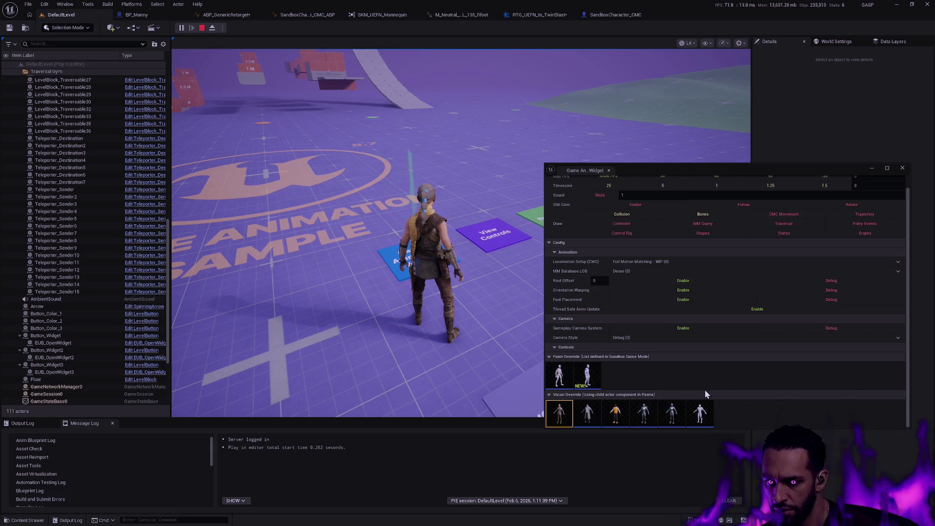
click(643, 413)
click(699, 413)
click(587, 413)
click(559, 413)
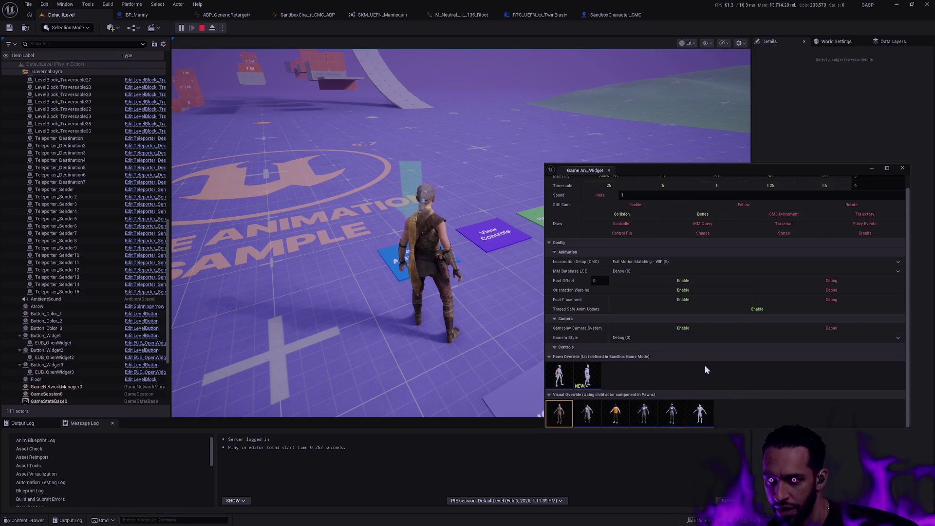
click(549, 395)
click(548, 395)
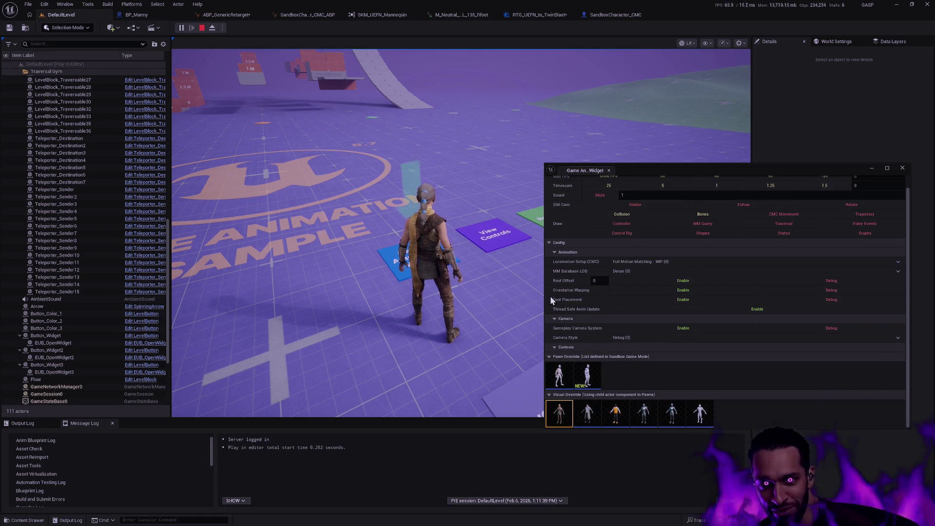
Move and resize the widget again, close it, and stop the play session.
drag(676, 170, 564, 118)
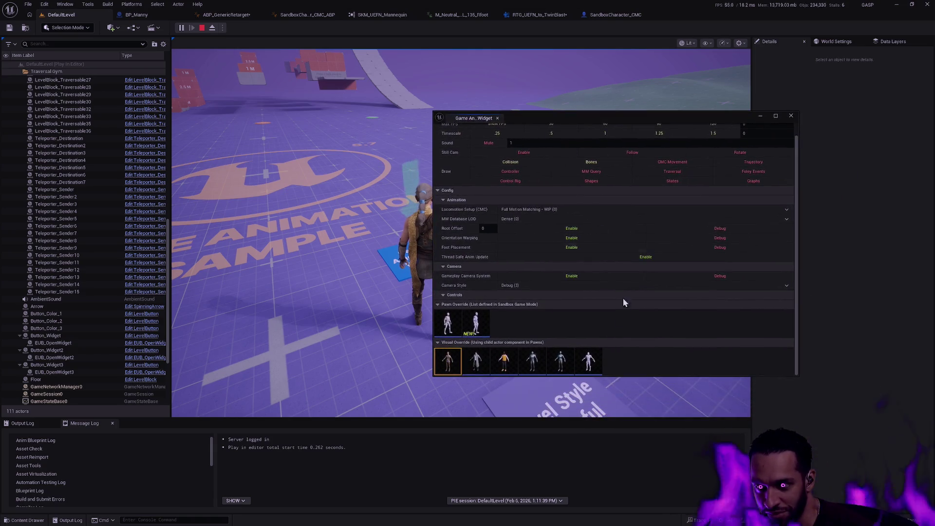
drag(594, 377, 612, 415)
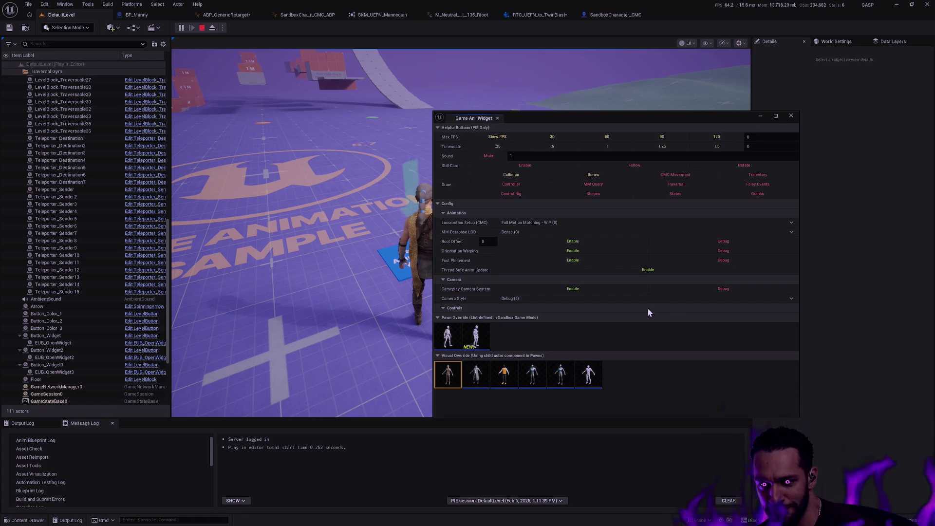
click(791, 117)
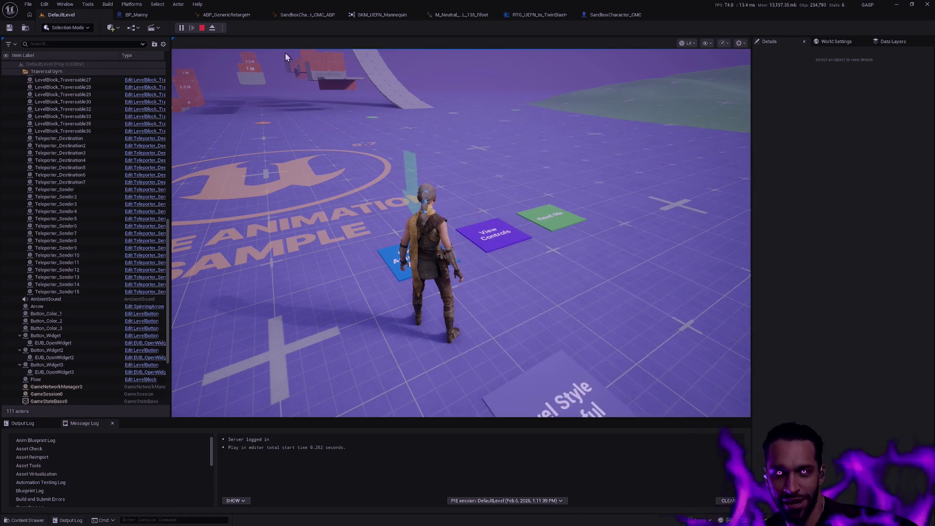
click(511, 267)
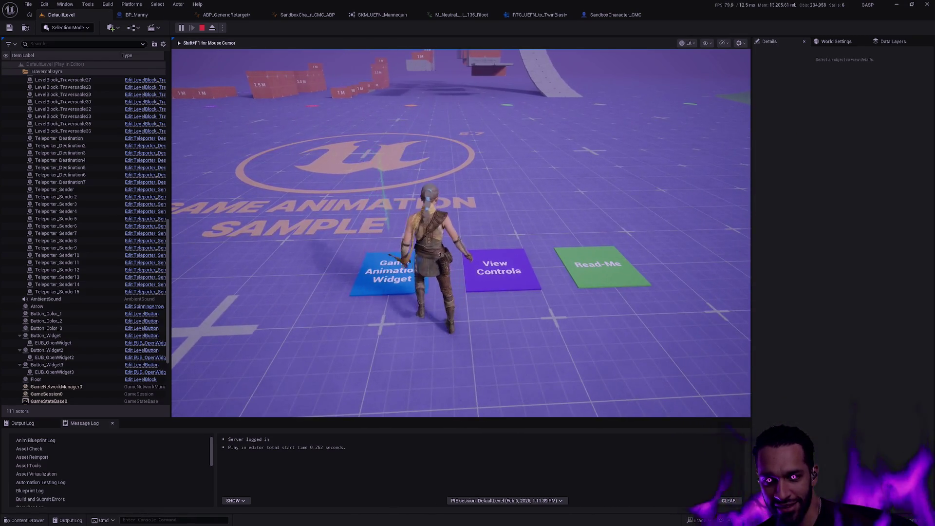
key(ctrl+shift+s)
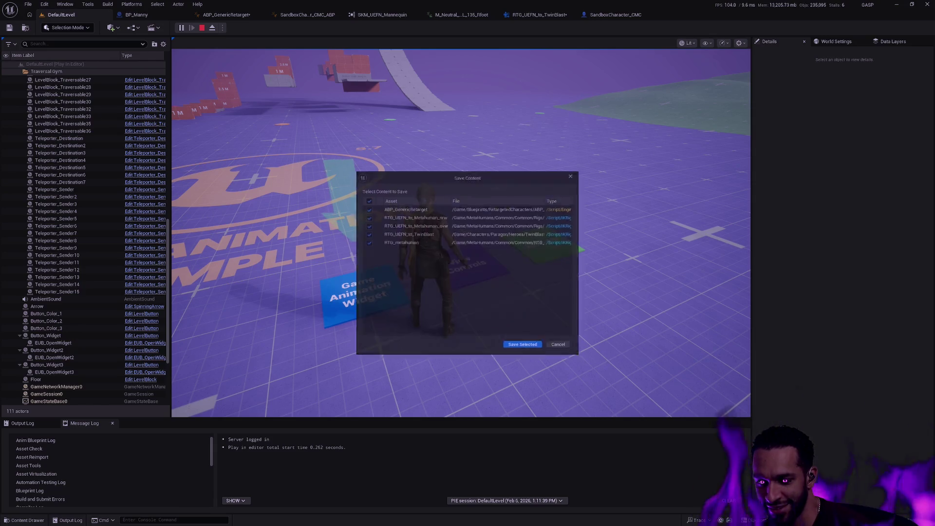
Cancel saving, then inspect SandboxCharacter_CMC's mesh and VisualOverride components in its viewport.
click(565, 350)
click(618, 15)
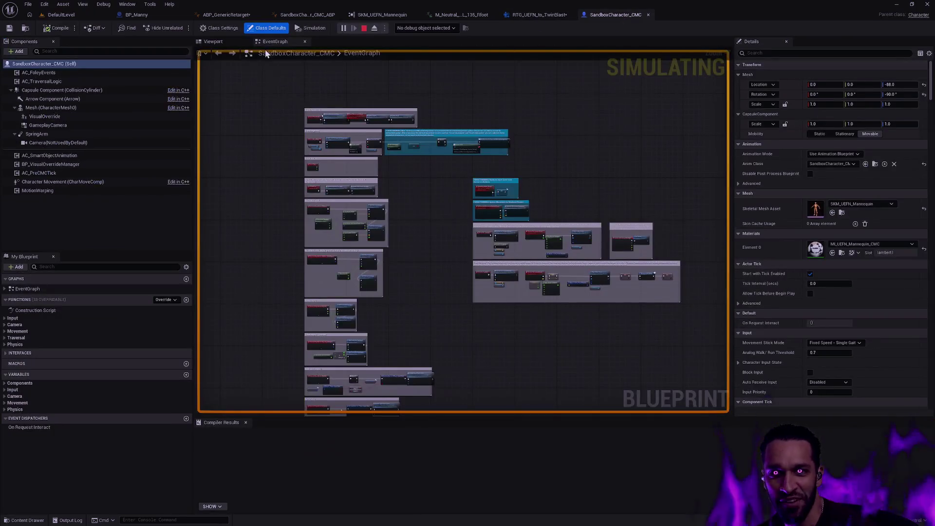
click(212, 42)
mouse_move(497, 216)
mouse_down()
mouse_move(438, 215)
mouse_move(526, 222)
mouse_move(477, 217)
mouse_move(305, 159)
mouse_up()
click(68, 108)
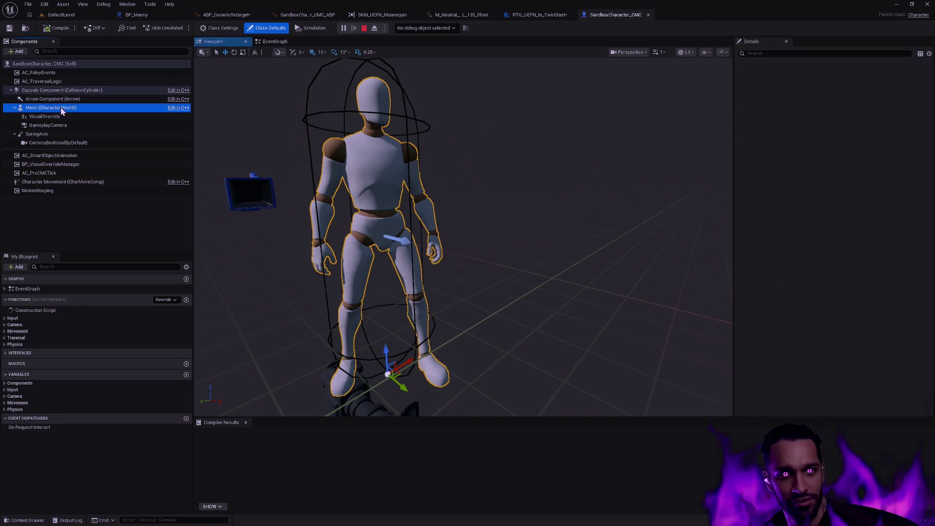
click(69, 118)
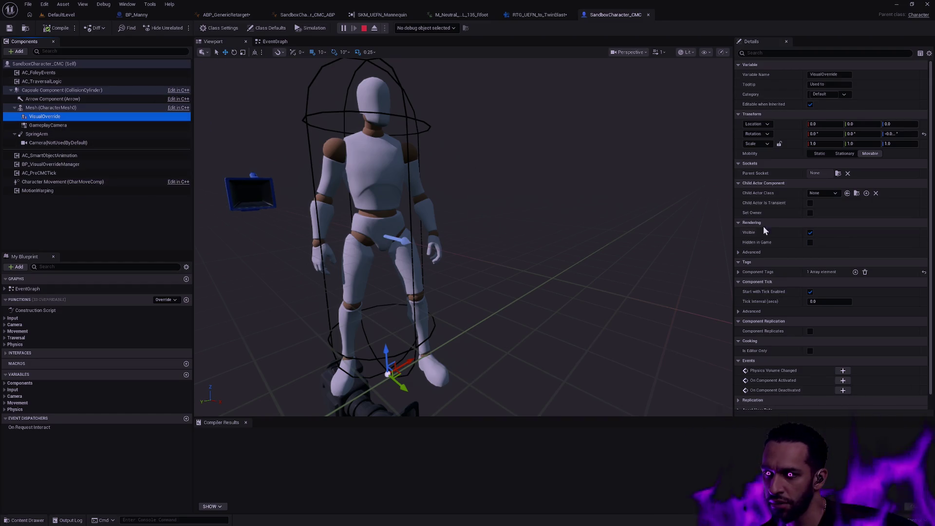
scroll(857, 285, down, 1)
click(294, 44)
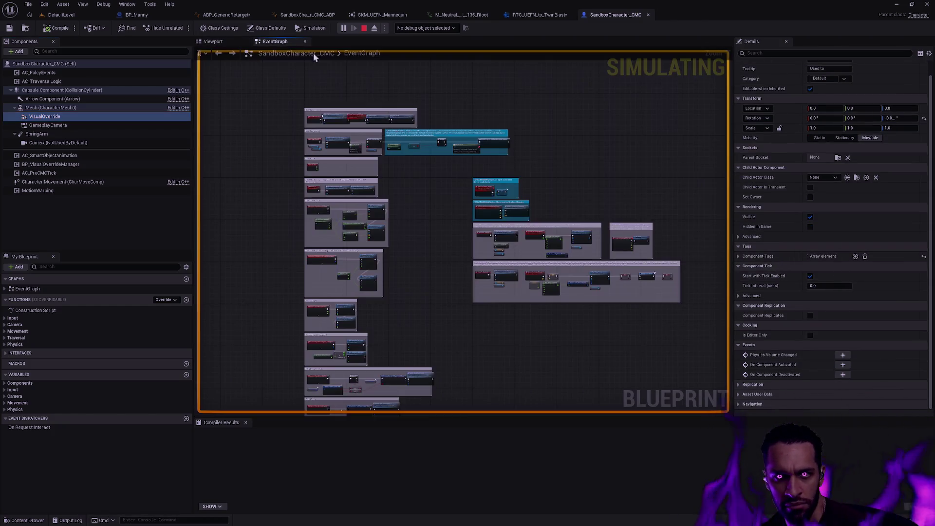
Stop the simulation and review the Begin Play, Tick, Possessed and networking nodes.
scroll(434, 235, up, 5)
key(Escape)
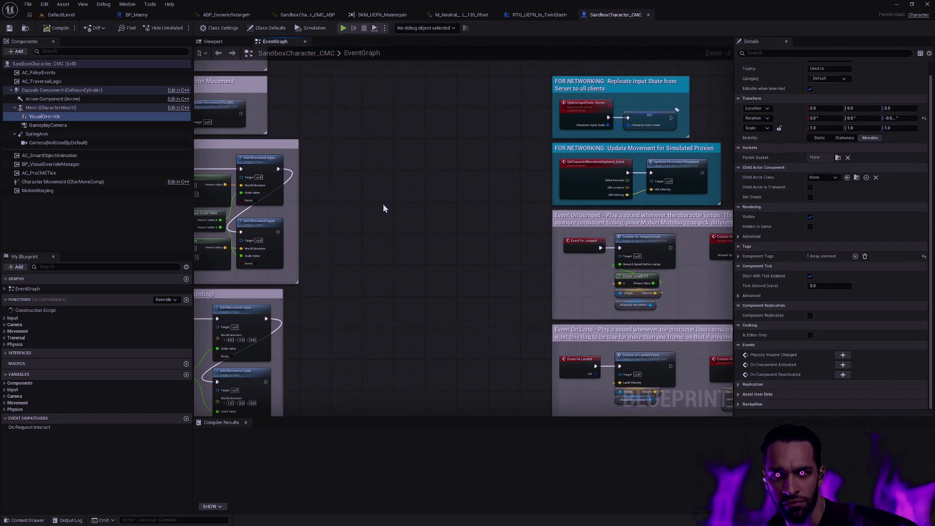
scroll(563, 379, up, 2)
drag(564, 379, 624, 316)
scroll(641, 286, down, 3)
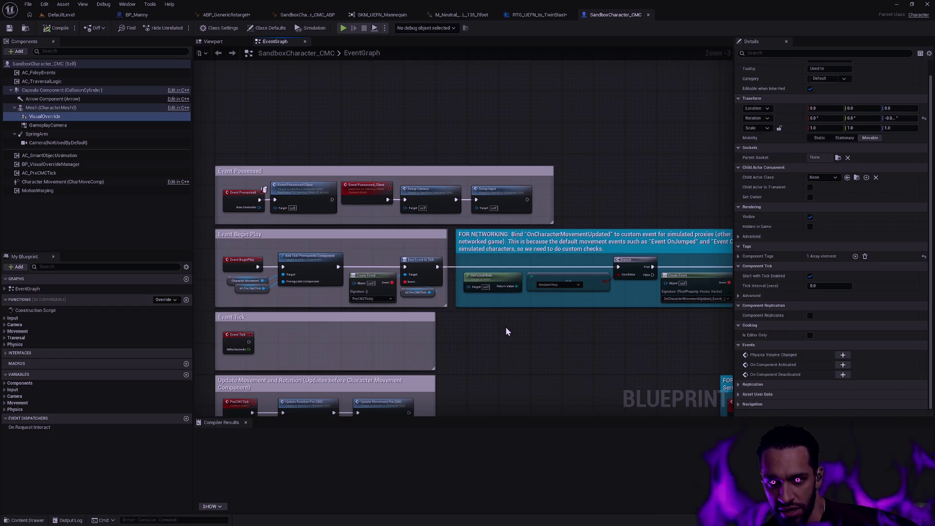
mouse_move(541, 356)
mouse_down()
mouse_move(360, 353)
mouse_move(340, 212)
mouse_up()
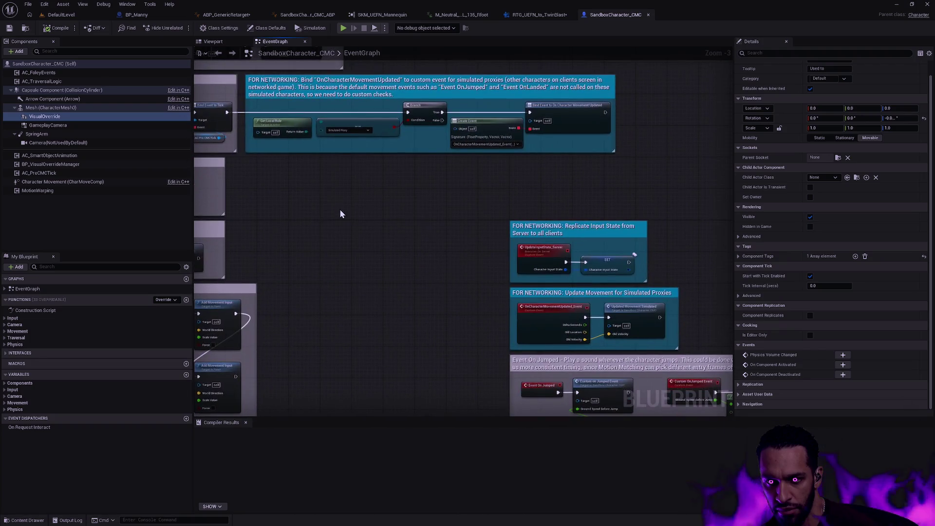
mouse_move(352, 250)
mouse_down()
mouse_move(382, 242)
mouse_move(654, 257)
mouse_up()
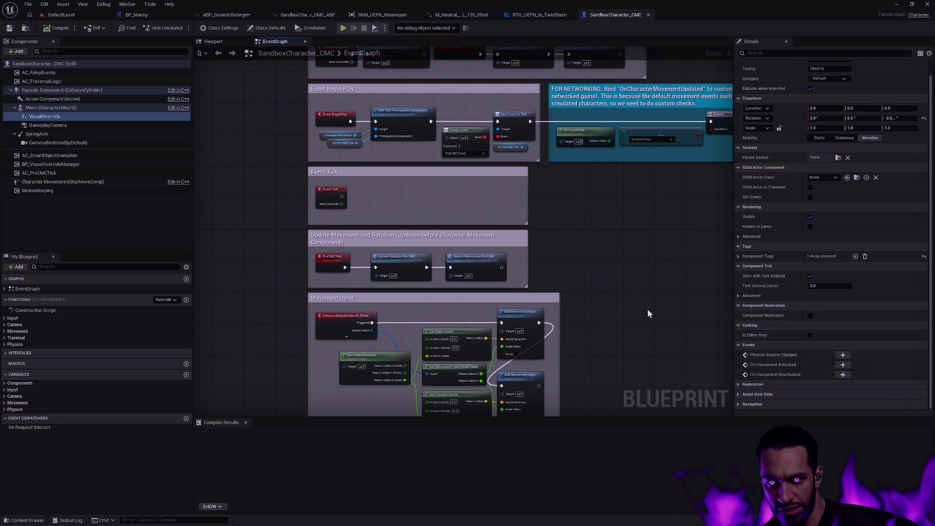
drag(665, 330, 514, 155)
scroll(513, 154, down, 1)
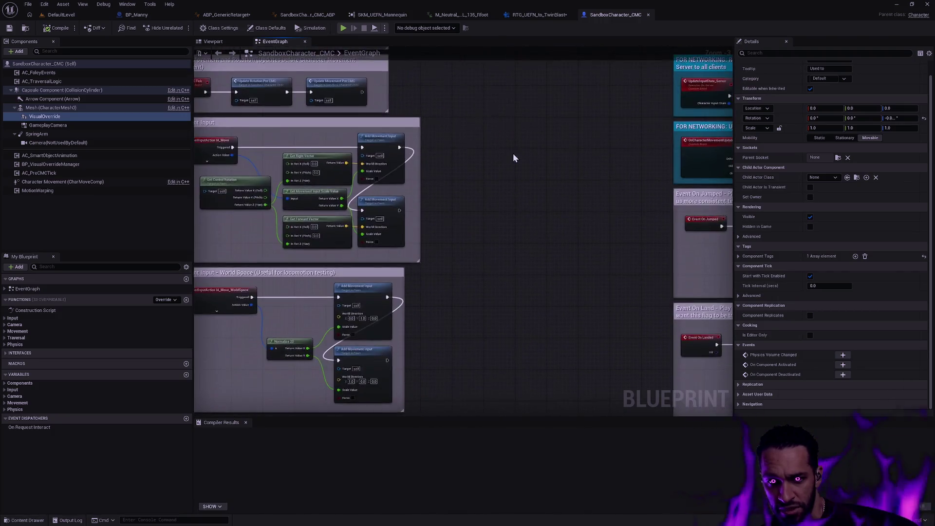
Review the camera, walk, sprint, jump, crouch, strafe, aim and camera style input logic.
mouse_move(531, 211)
mouse_down()
mouse_move(512, 141)
mouse_move(522, 109)
mouse_up()
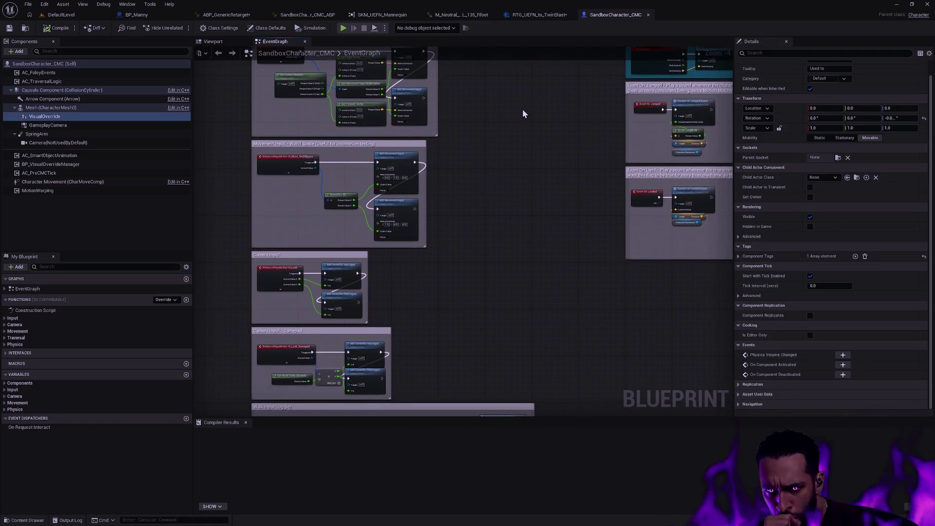
mouse_move(543, 100)
mouse_down()
mouse_move(555, 200)
mouse_move(721, 136)
mouse_up()
scroll(556, 200, up, 2)
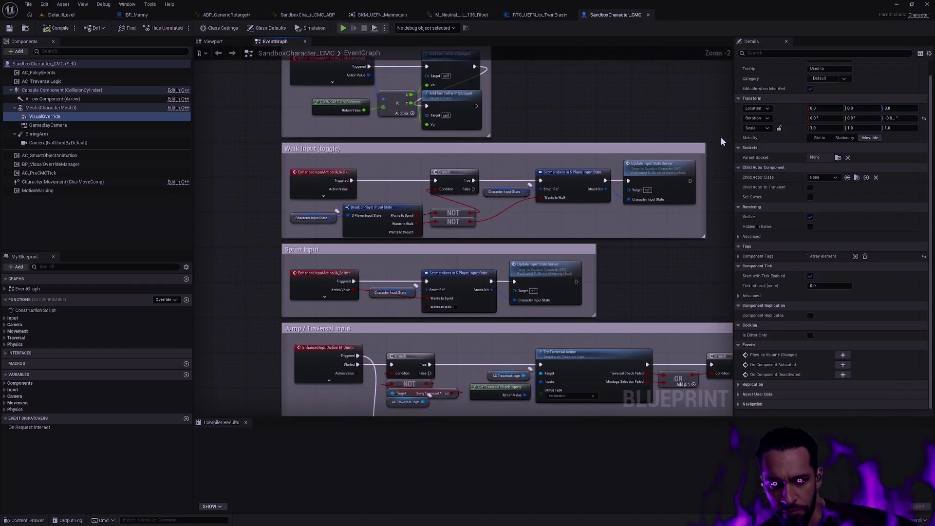
scroll(659, 268, down, 1)
drag(665, 270, 636, 162)
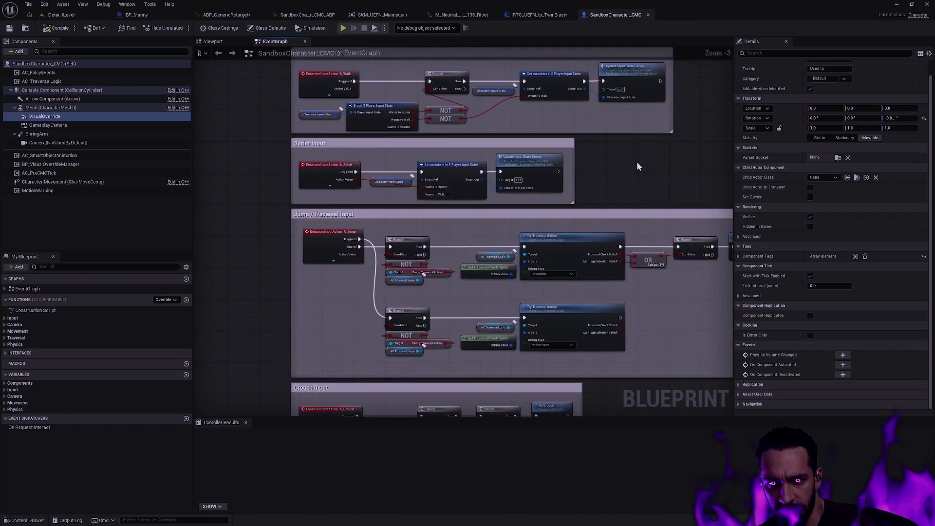
scroll(636, 161, down, 1)
drag(642, 281, 589, 162)
drag(622, 255, 589, 154)
drag(612, 207, 613, 110)
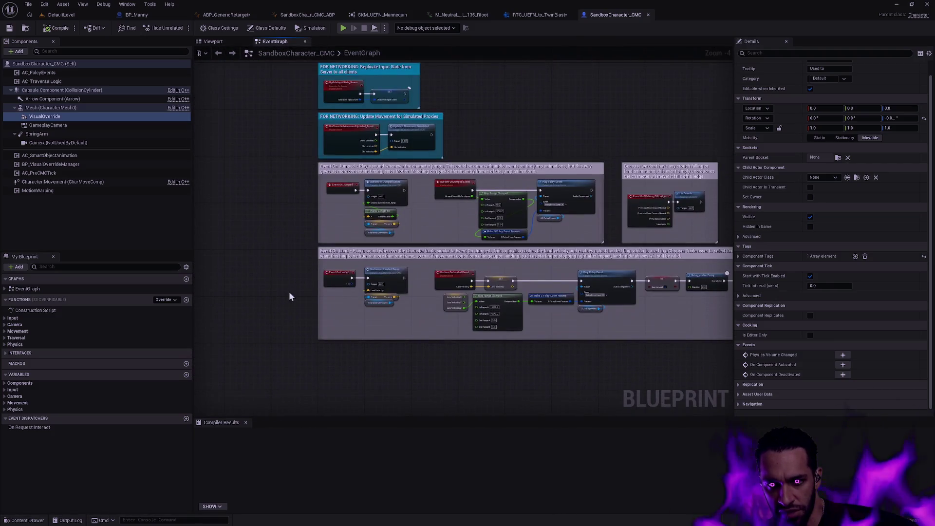
scroll(289, 297, up, 1)
Review the networking, jump/land and crouch-falling events, then right-click VisualOverride.
drag(296, 274, 281, 339)
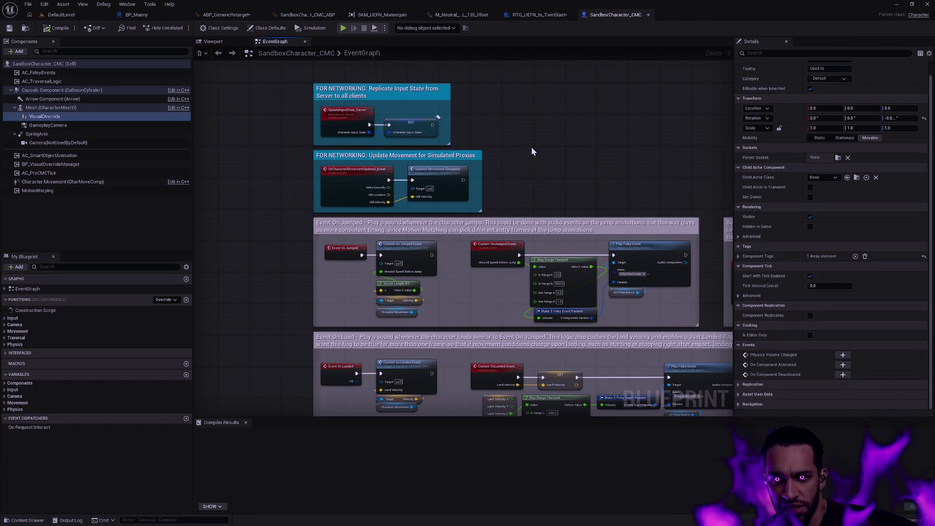
drag(623, 178, 344, 155)
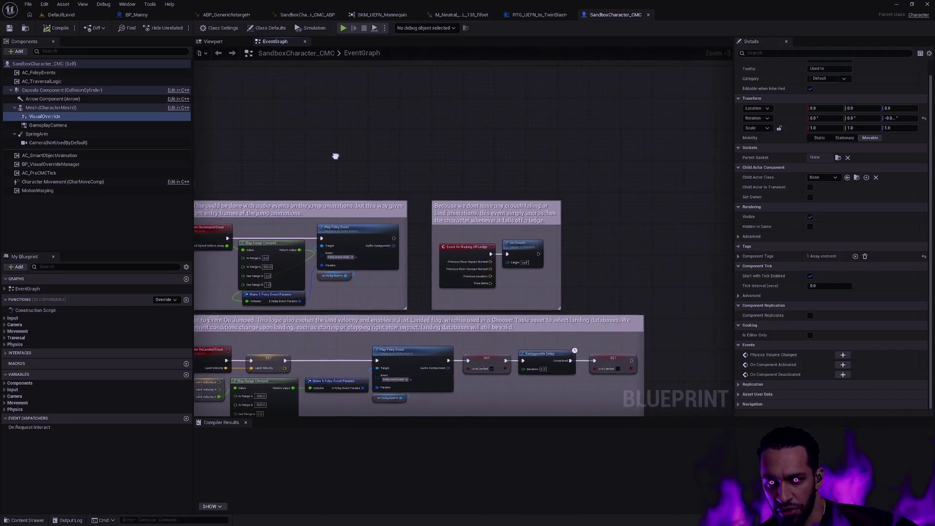
right_click(54, 120)
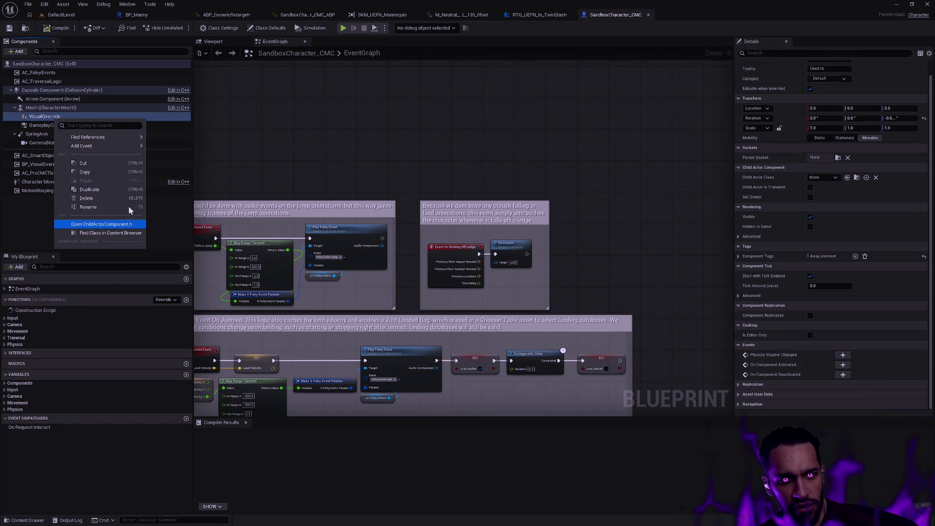
Close the component options menu and inspect the BP_VisualOverrideManager variable in the variables list.
click(281, 146)
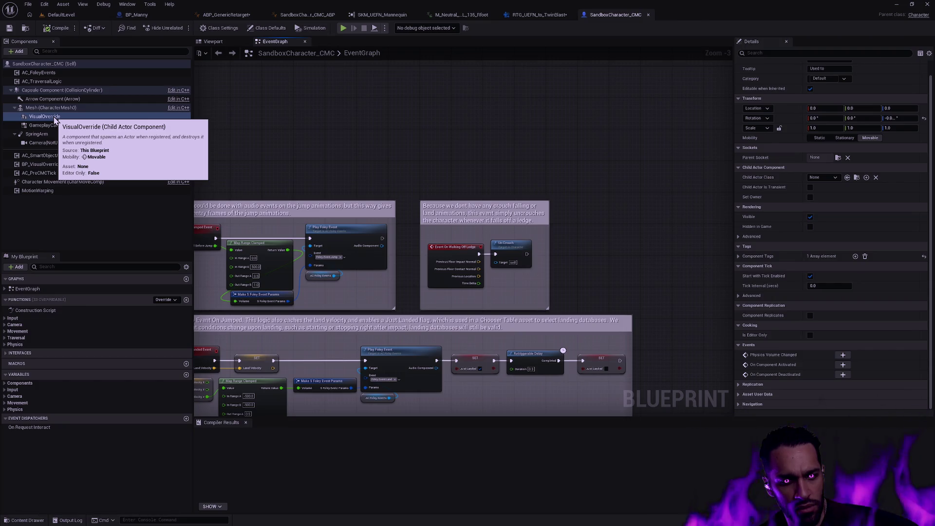
click(6, 375)
click(7, 375)
scroll(88, 393, down, 5)
scroll(88, 384, down, 2)
scroll(65, 386, down, 1)
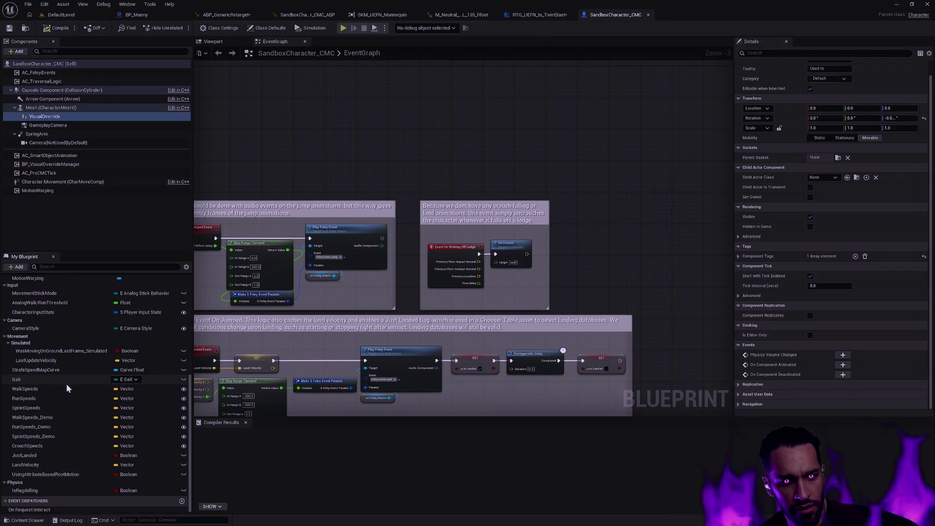
scroll(68, 386, up, 4)
scroll(28, 363, up, 3)
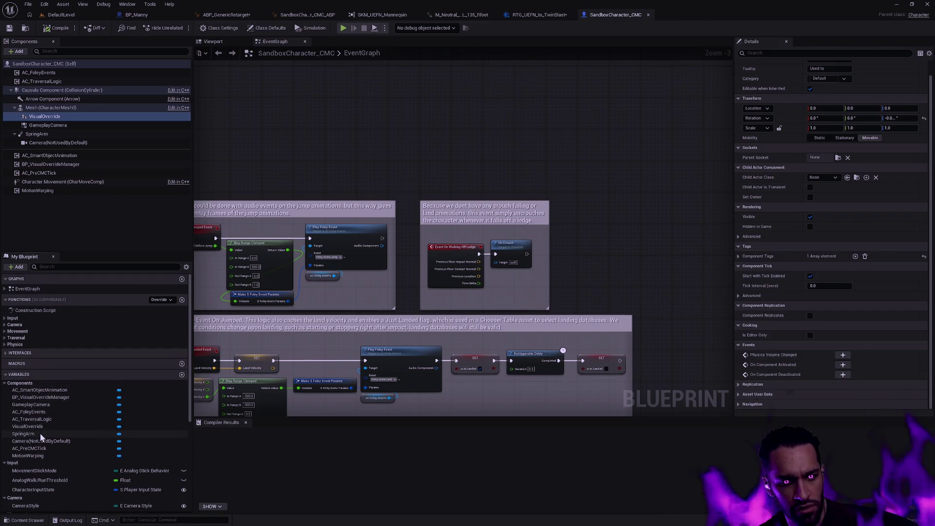
click(53, 398)
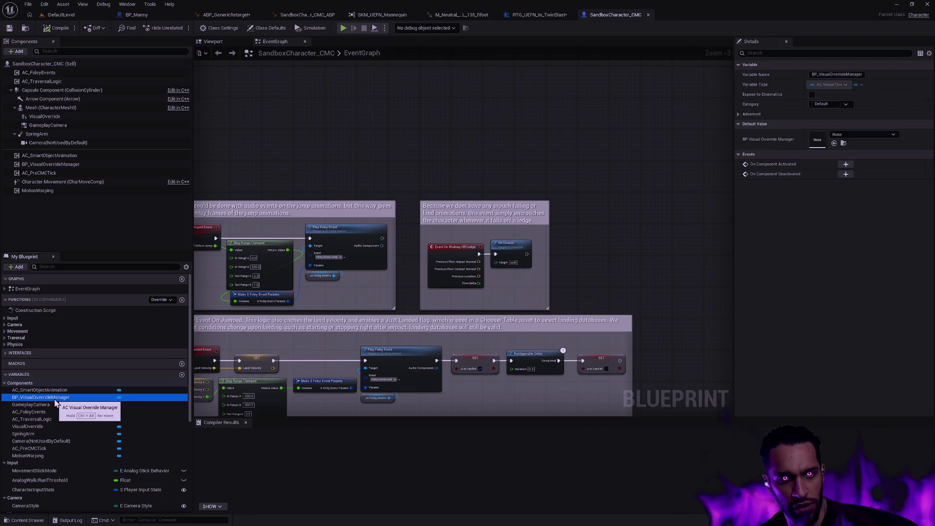
Select the BP_VisualOverrideManager component, try a 'BP_Visual' asset search, dismiss it, and bring up the component's actions.
click(113, 165)
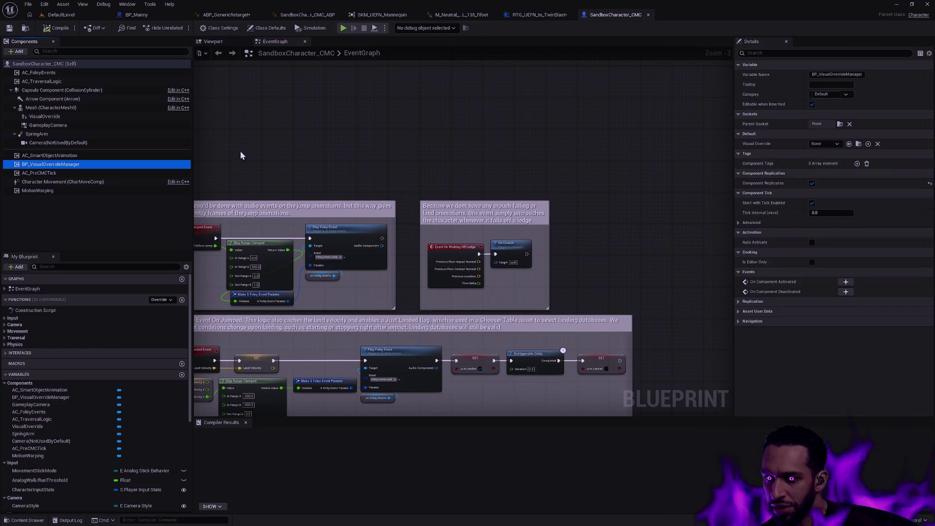
key(ctrl+p)
text(BP_Visual)
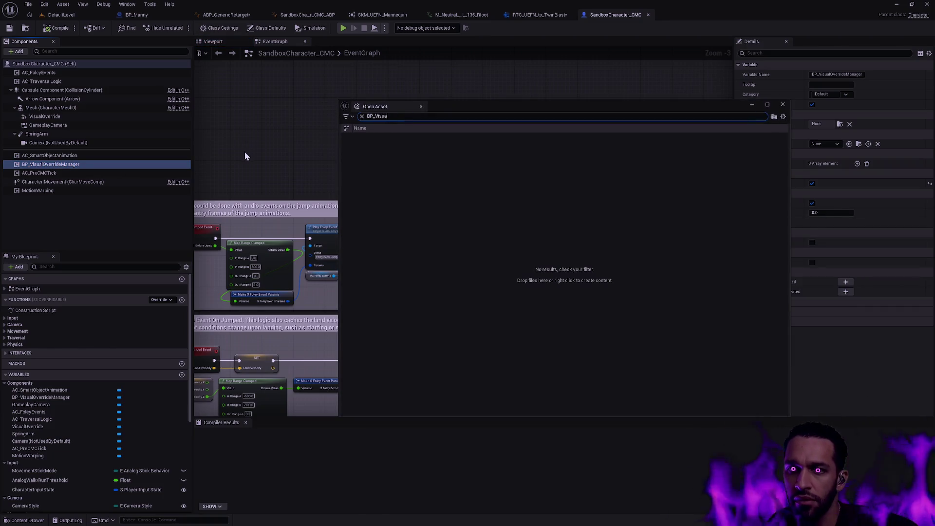
key(ctrl+a)
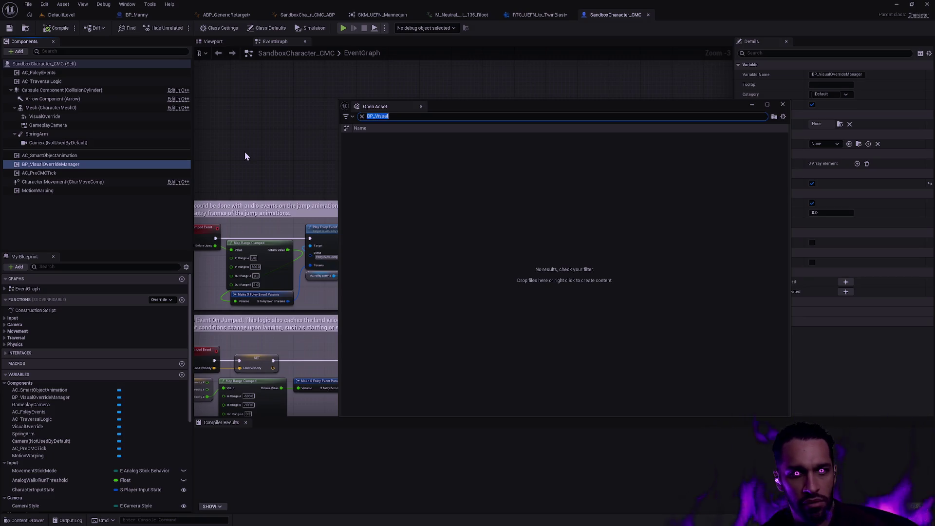
key(Escape)
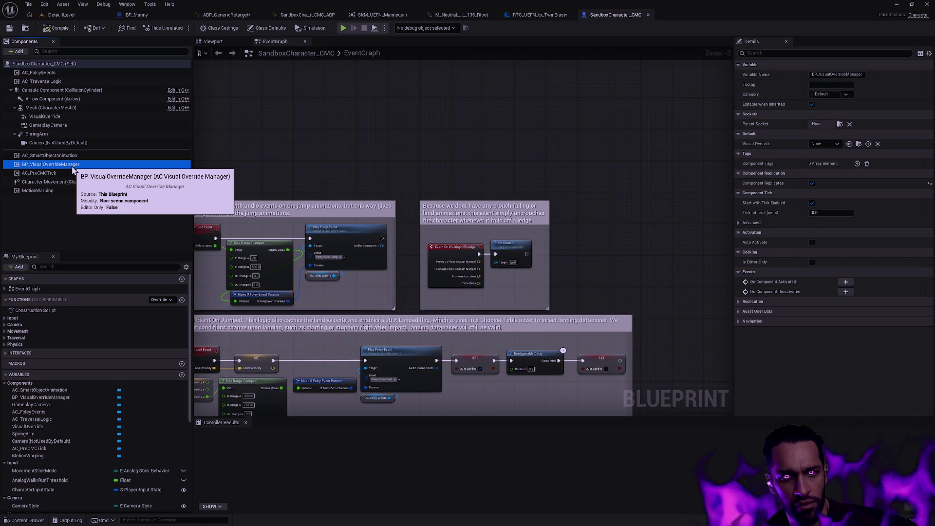
right_click(72, 169)
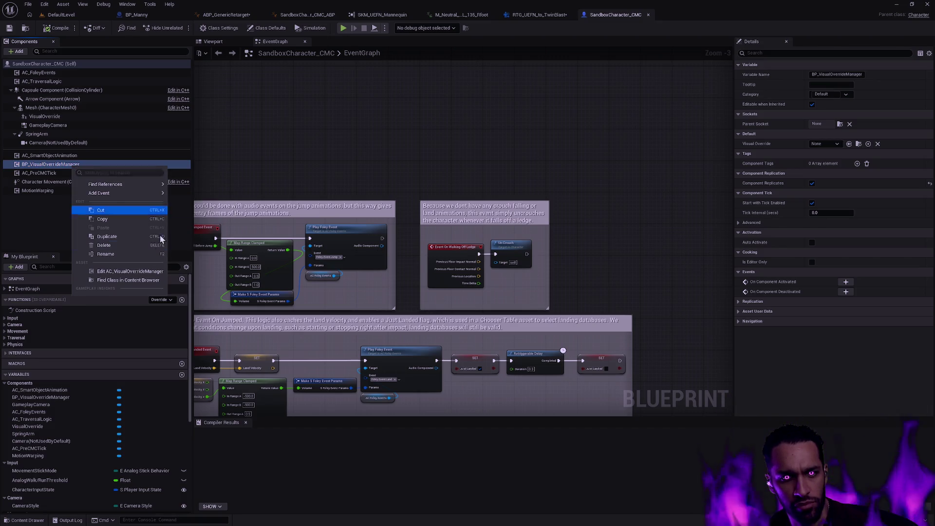
Find the component's class in the Content Browser and open the AC_VisualOverrideManager blueprint.
click(132, 281)
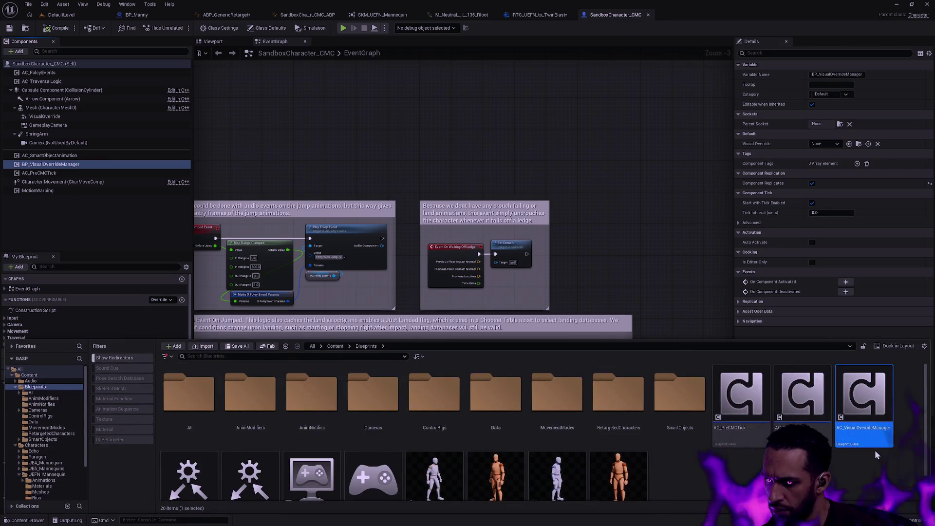
scroll(874, 451, down, 1)
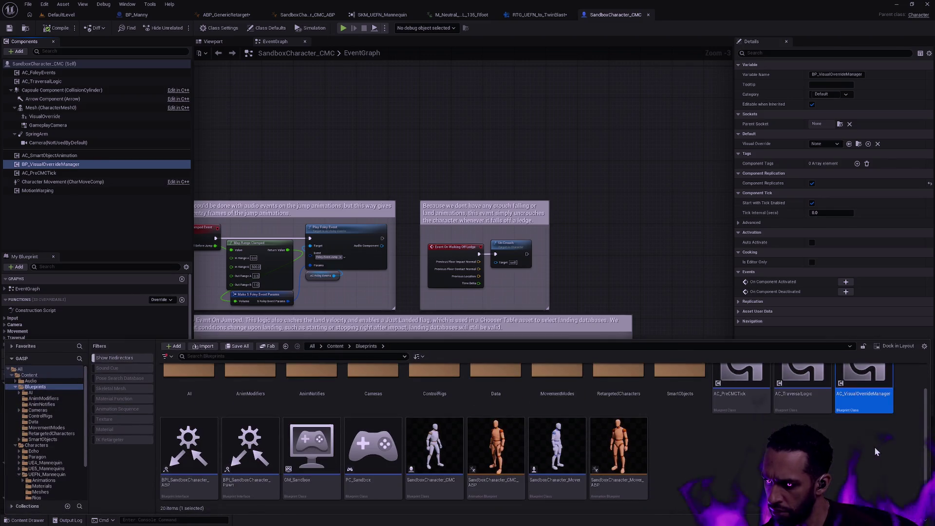
double_click(874, 405)
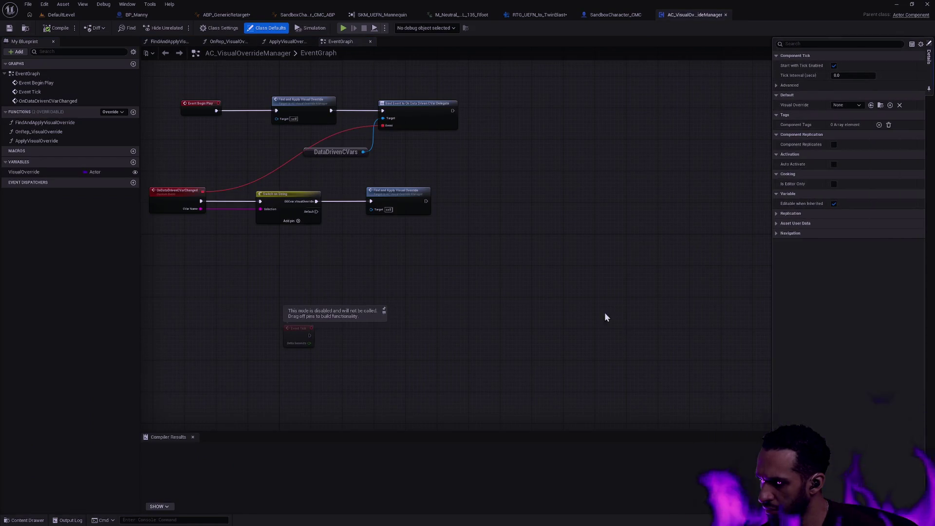
drag(340, 254, 399, 301)
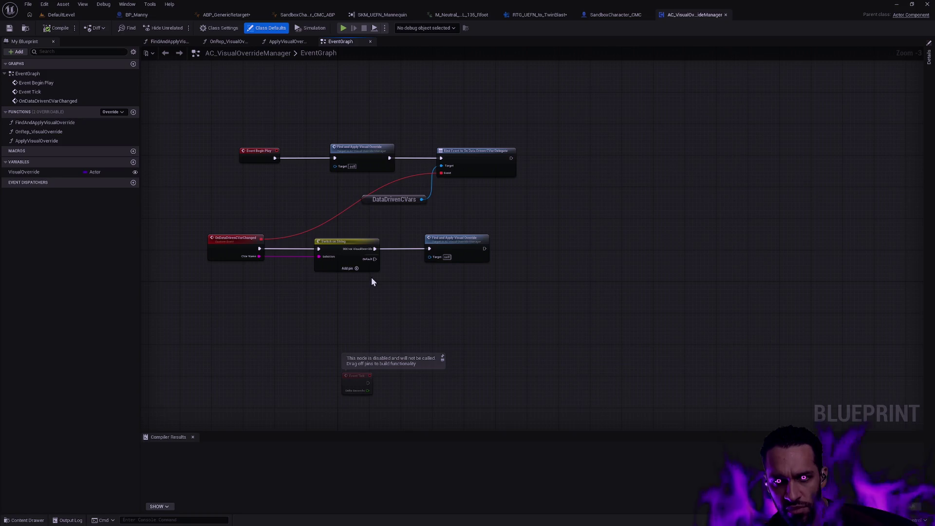
scroll(428, 286, up, 2)
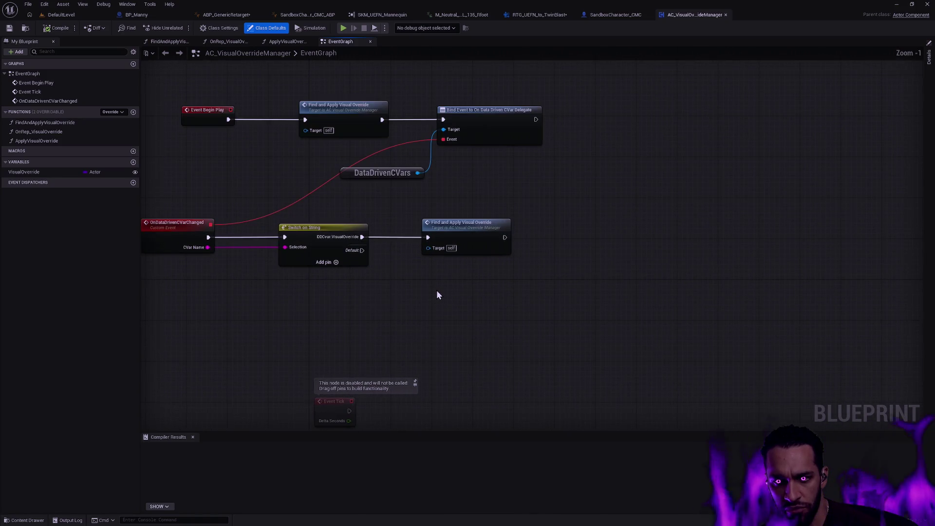
drag(465, 299, 480, 299)
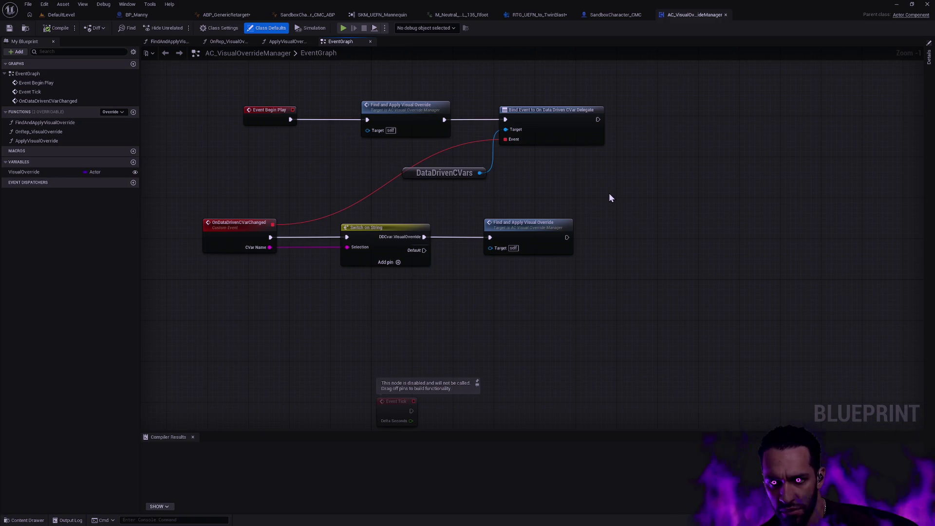
Inspect the FindAndApplyVisualOverride function graph, its VisualOverridesList variable and Get Game Mode/Cast nodes.
double_click(531, 226)
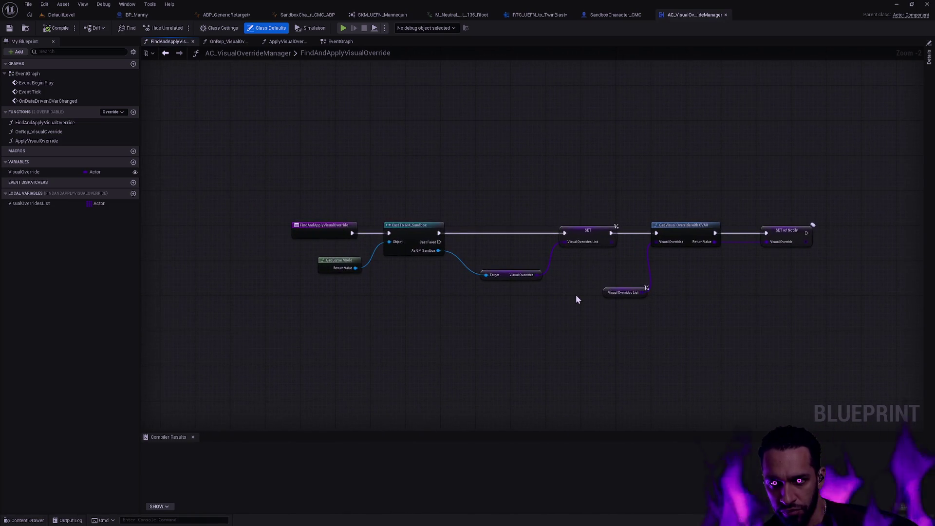
scroll(578, 293, up, 1)
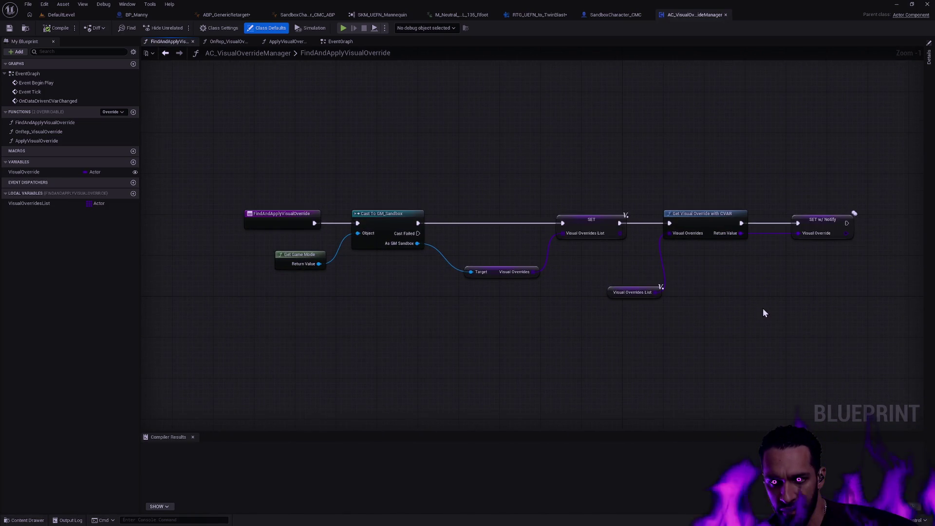
drag(767, 312, 541, 314)
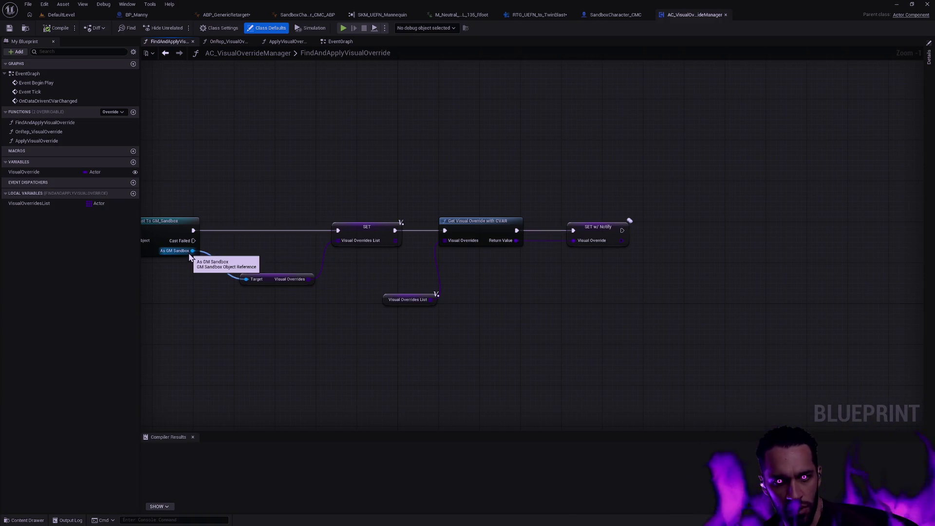
click(56, 205)
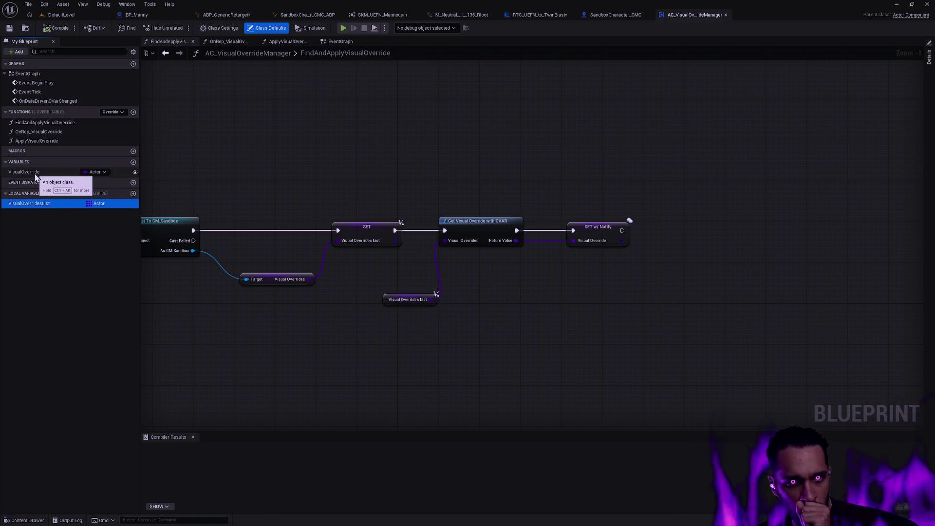
click(328, 385)
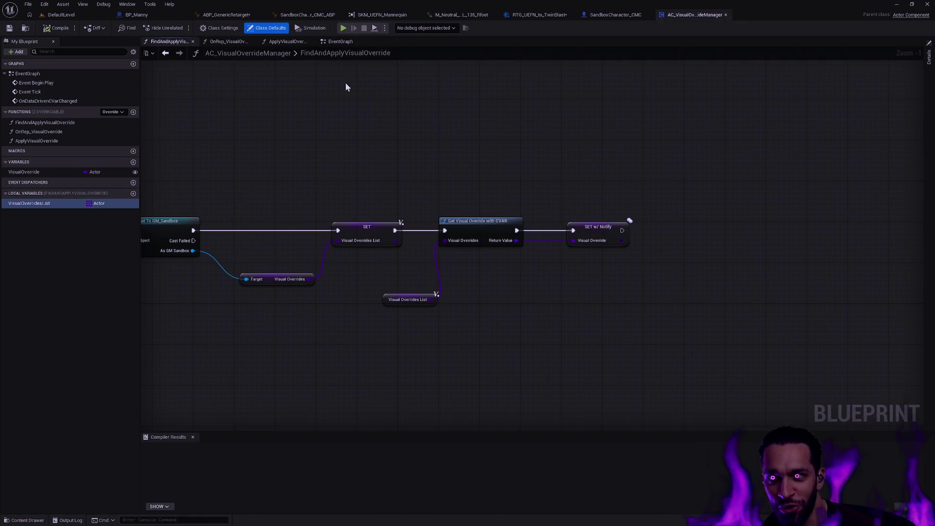
drag(558, 82, 654, 89)
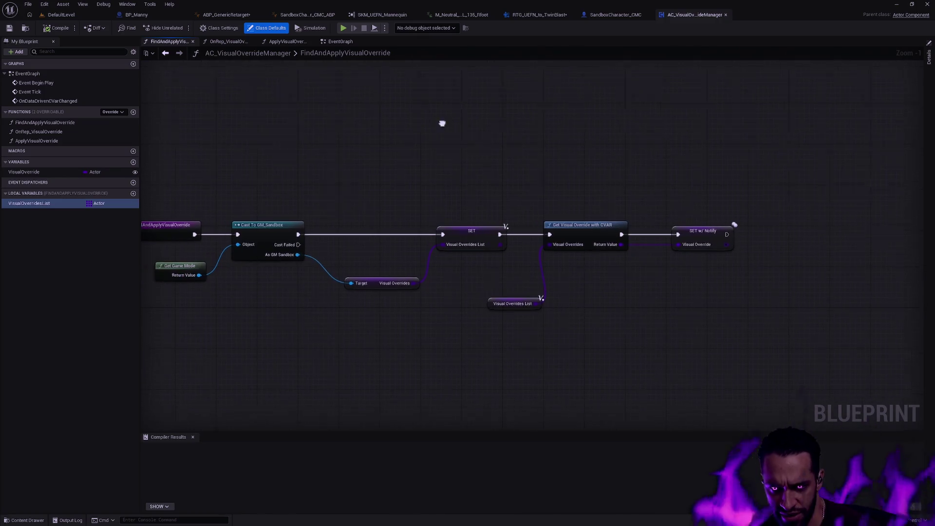
click(614, 14)
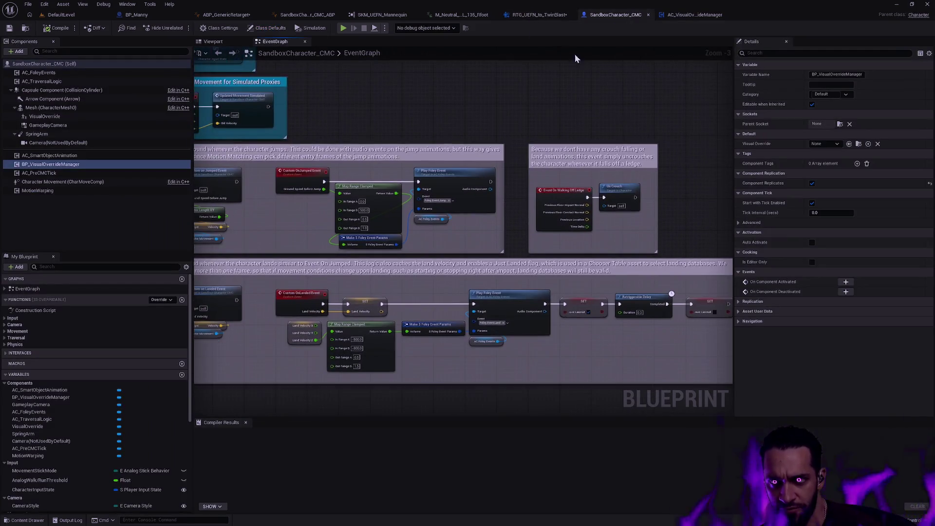
Zoom around the SandboxCharacter_CMC event graph, then return to the DefaultLevel viewport.
scroll(487, 102, down, 5)
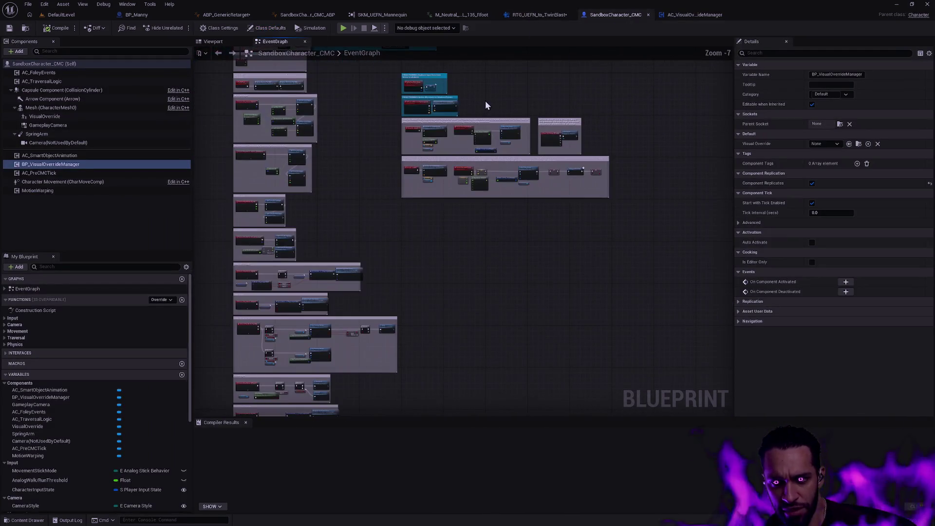
scroll(324, 177, up, 6)
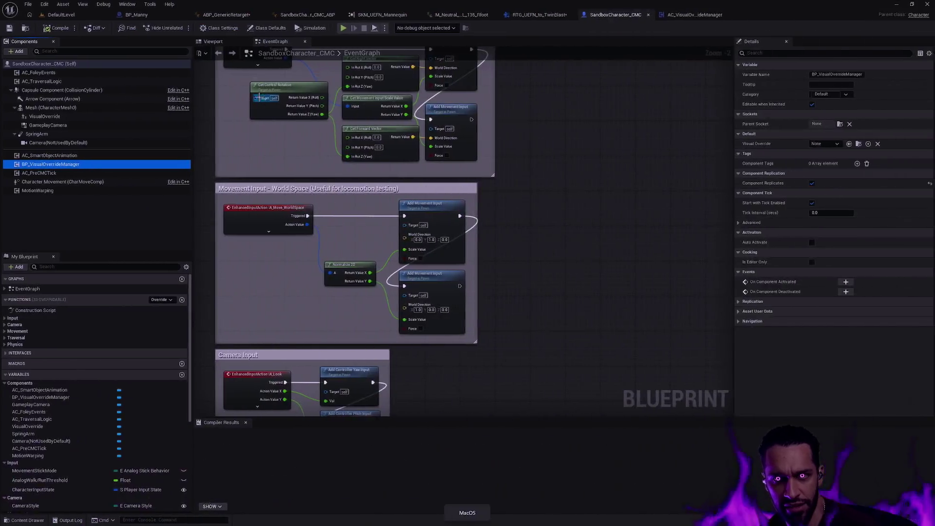
click(63, 15)
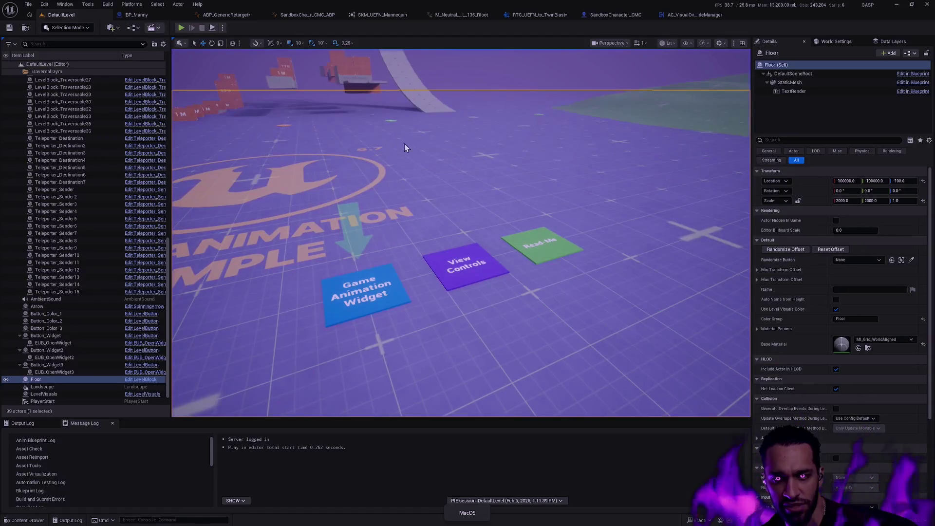
Start a play session, run across the Unreal logo, jump, and vault the 1 M blocks.
key(alt+p)
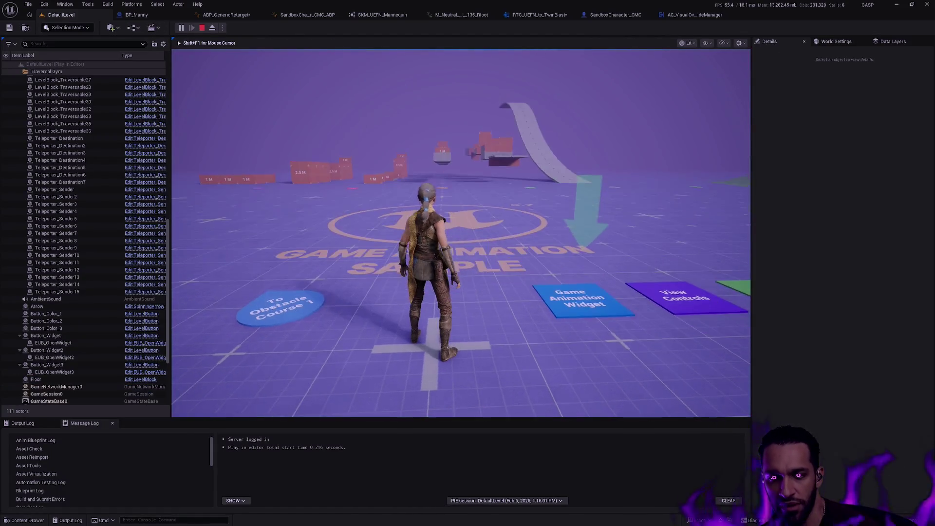
key(s)
key(a)
key(w)
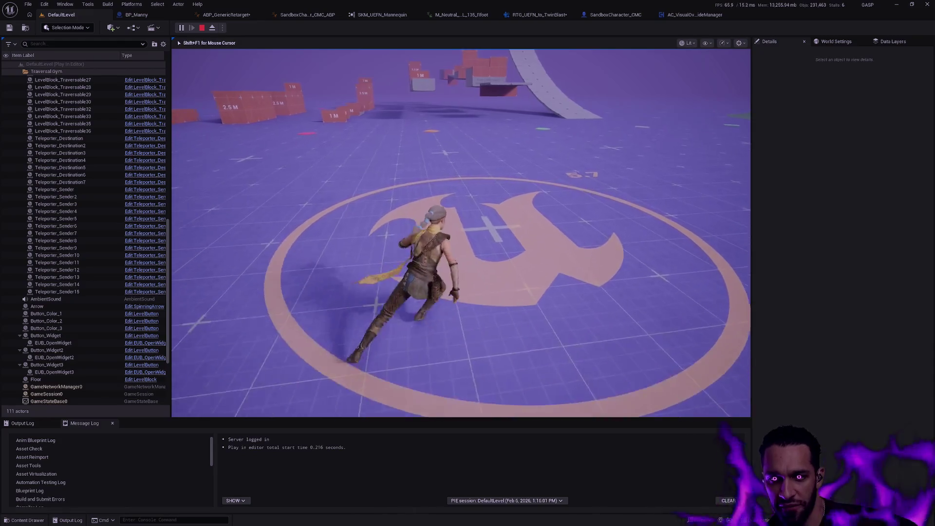
key(w)
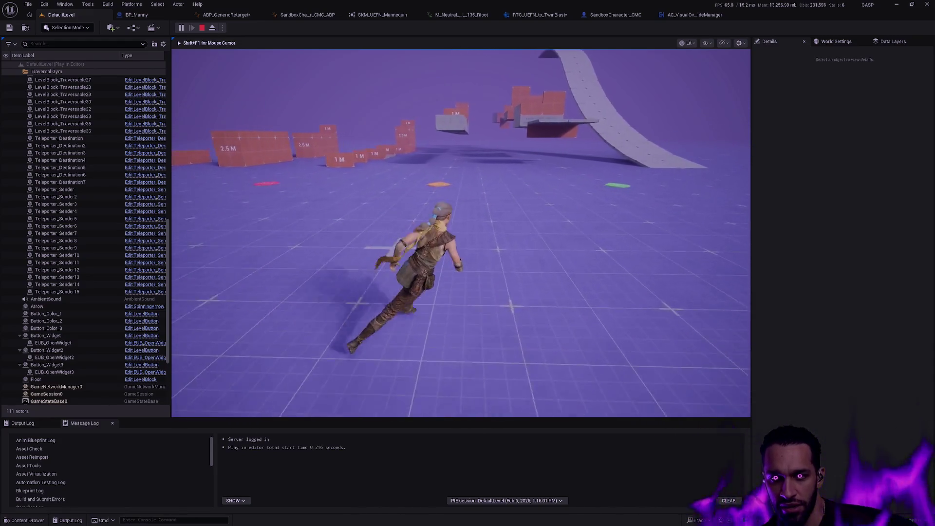
key(space)
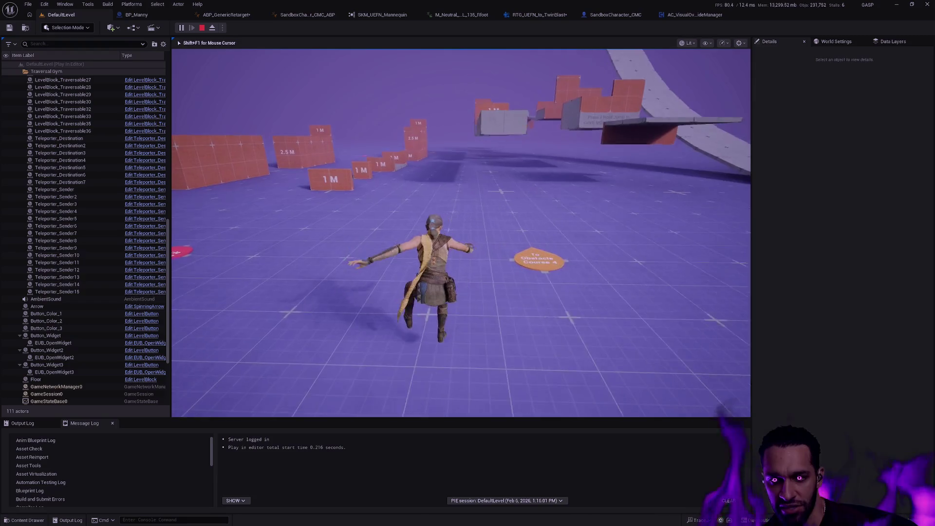
key(w)
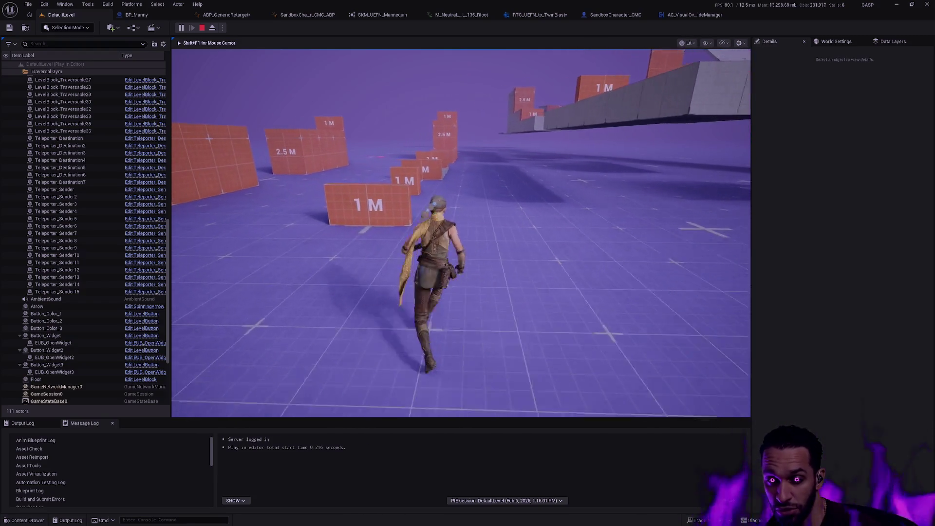
key(space)
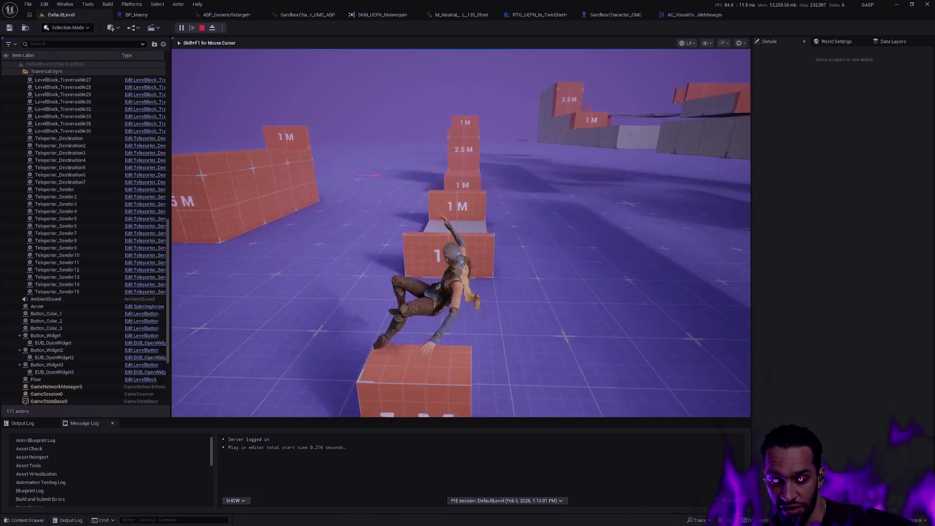
key(w)
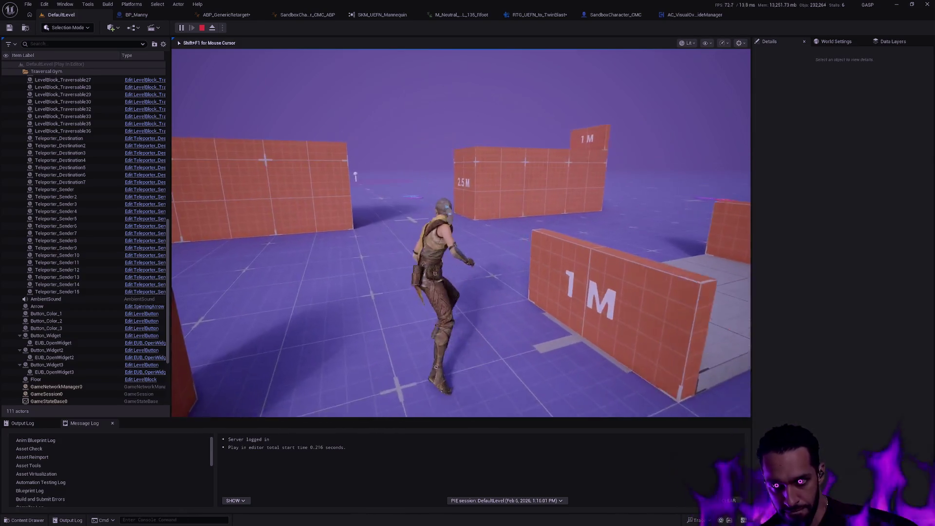
Run up the orange wall, climb the orange blocks and 2.5 M block, and vault the red block.
key(space)
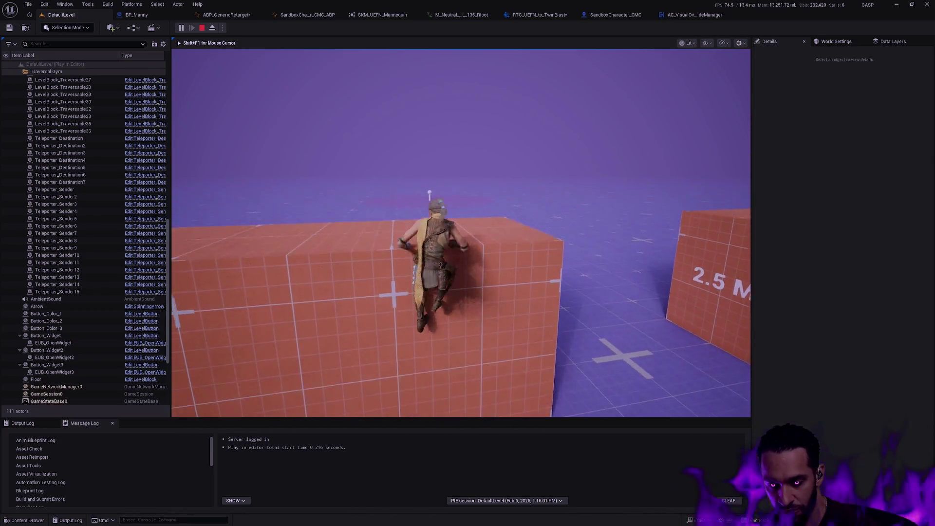
key(w)
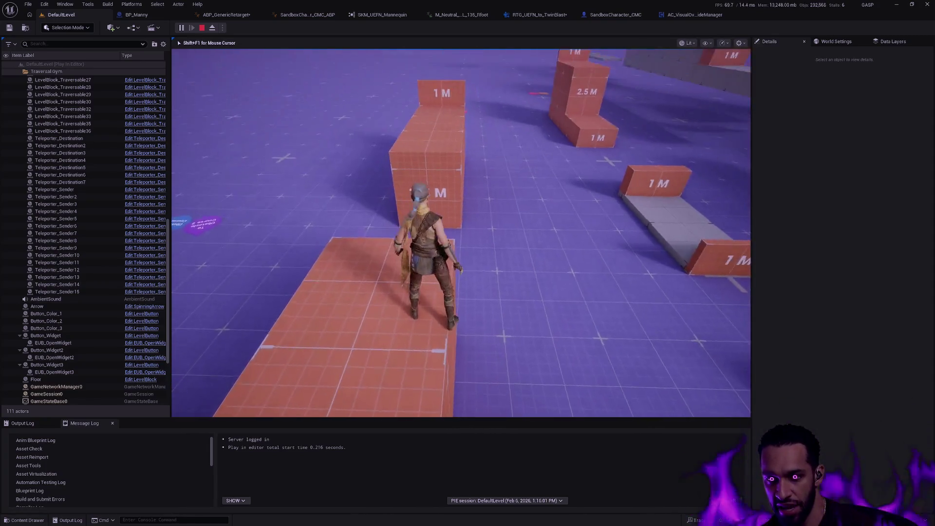
key(w)
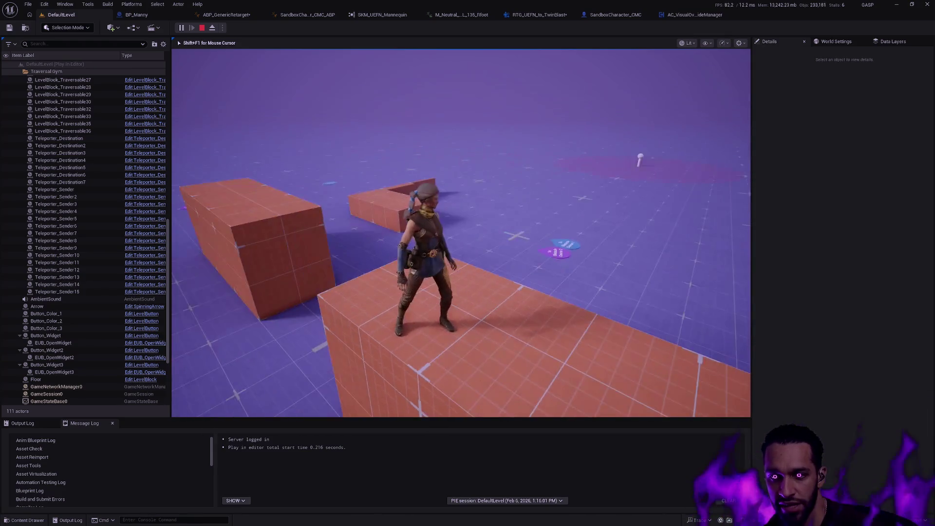
key(w)
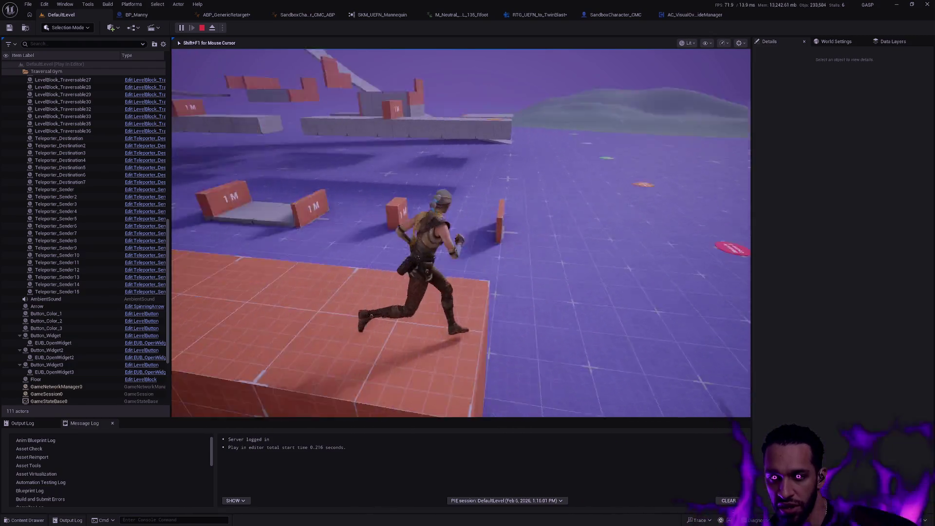
key(space)
key(w)
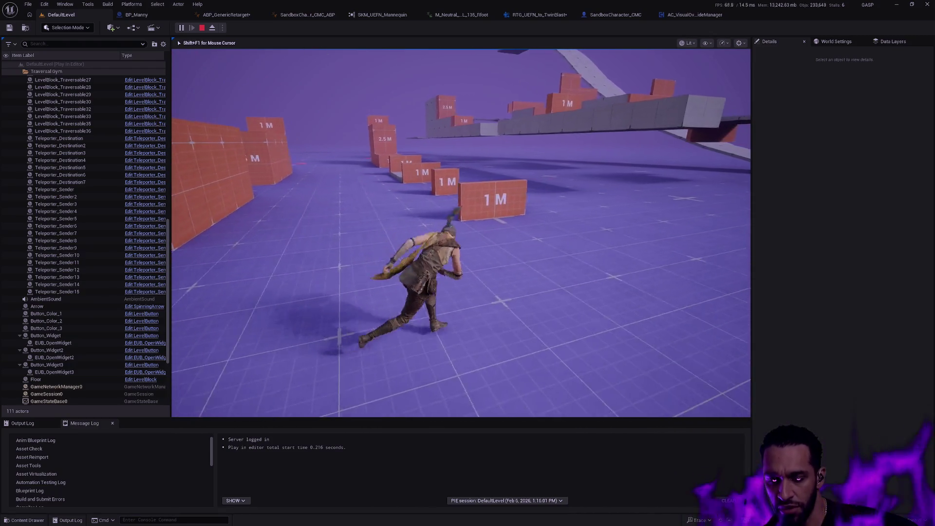
key(space)
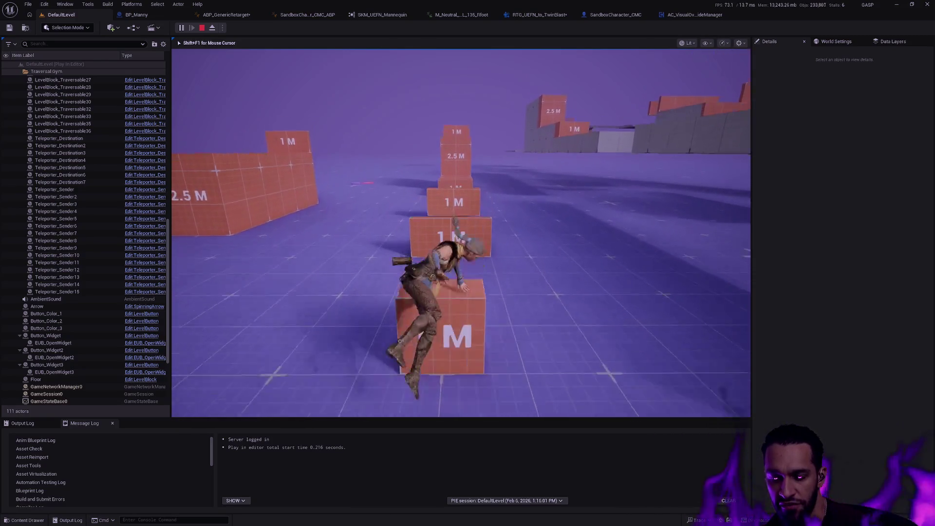
key(space)
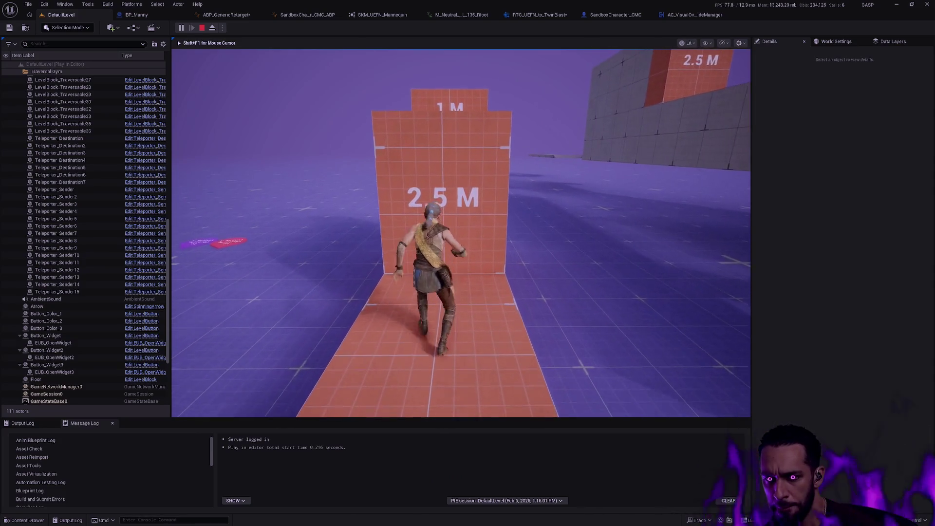
key(space)
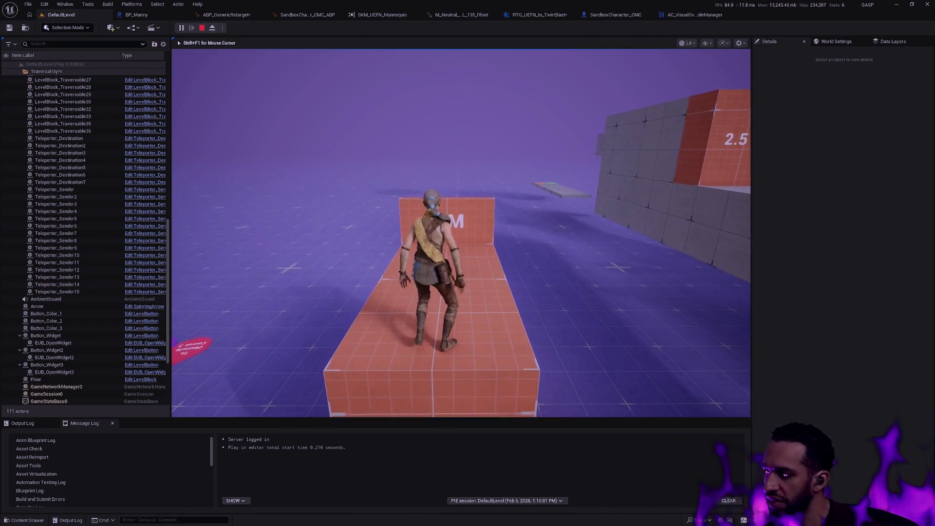
key(s)
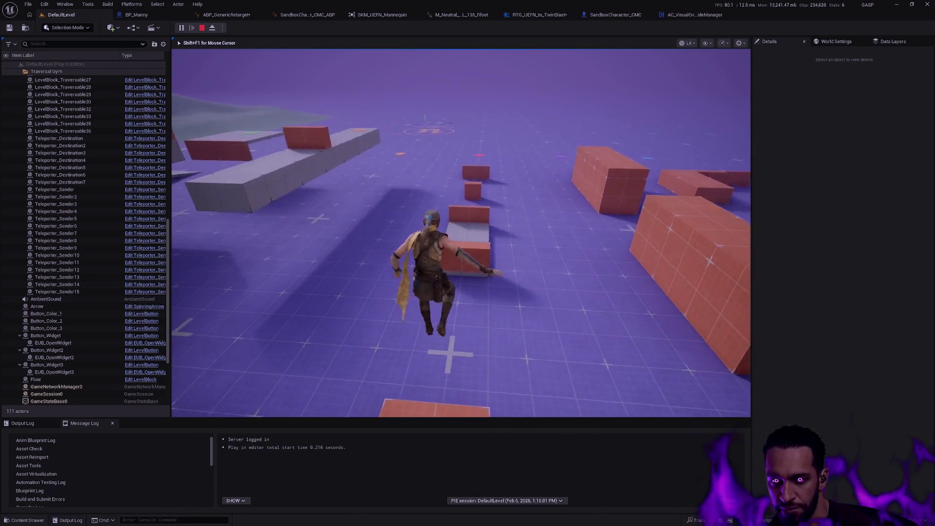
key(w)
key(space)
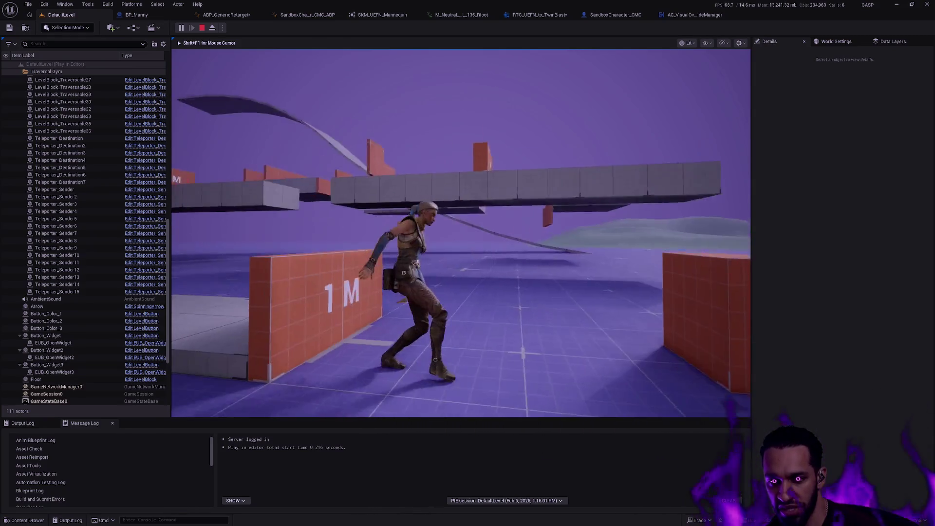
key(w)
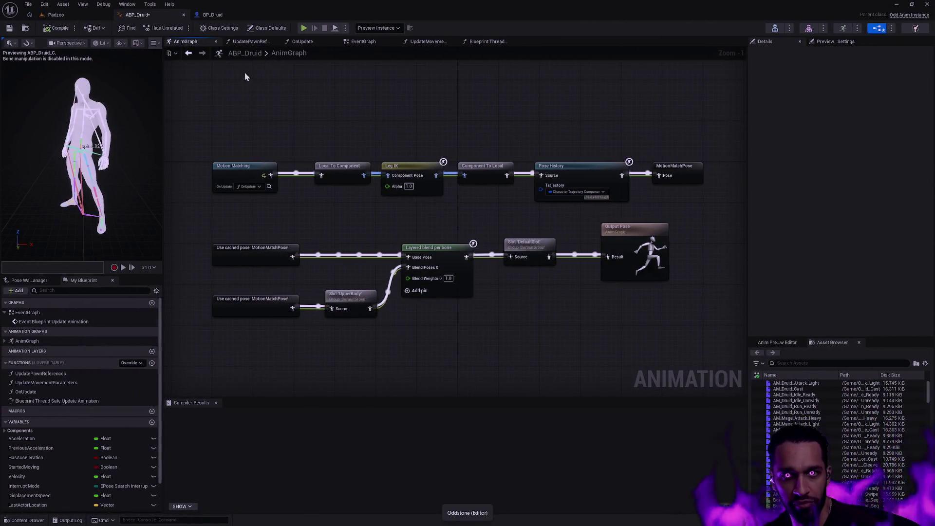
Switch back to the running play session and let the druid stand idle by Obstacle Course 3.
click(210, 15)
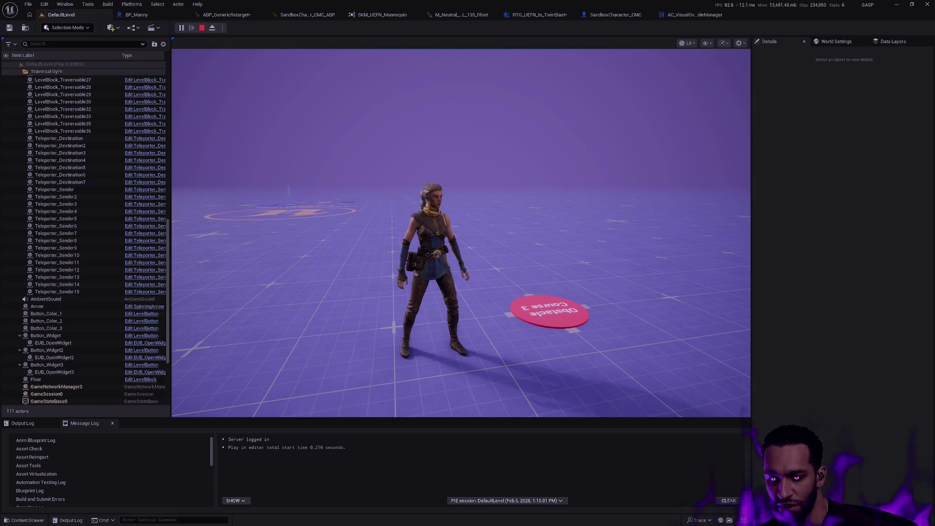
Stop the play session and fly the level view from the traversal gym back to the floor logo.
key(Escape)
click(404, 199)
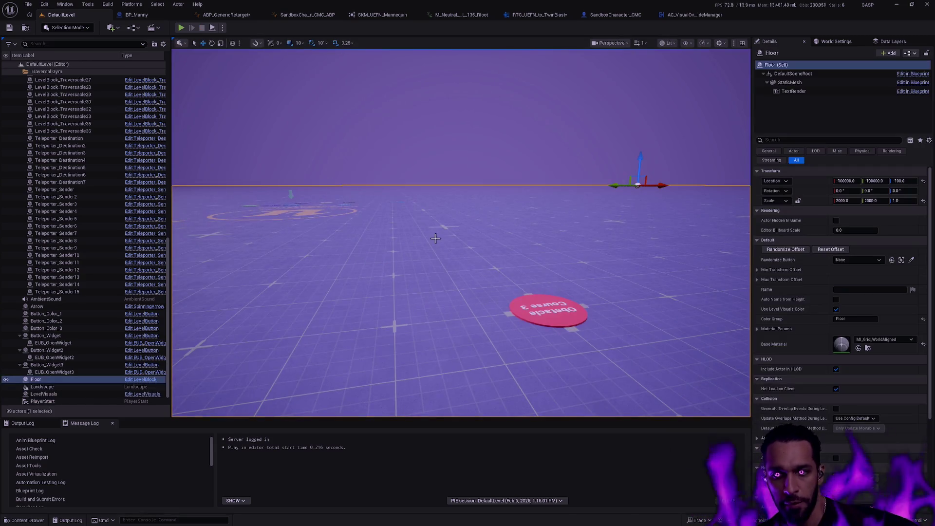
click(389, 173)
mouse_move(461, 233)
mouse_down()
mouse_move(399, 229)
mouse_move(321, 197)
mouse_up()
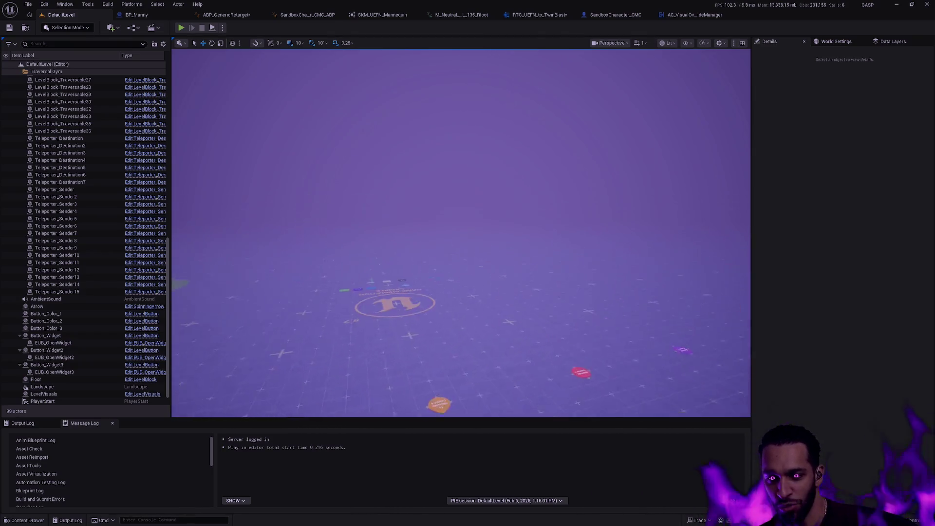
drag(506, 243, 506, 244)
scroll(506, 244, up, 1)
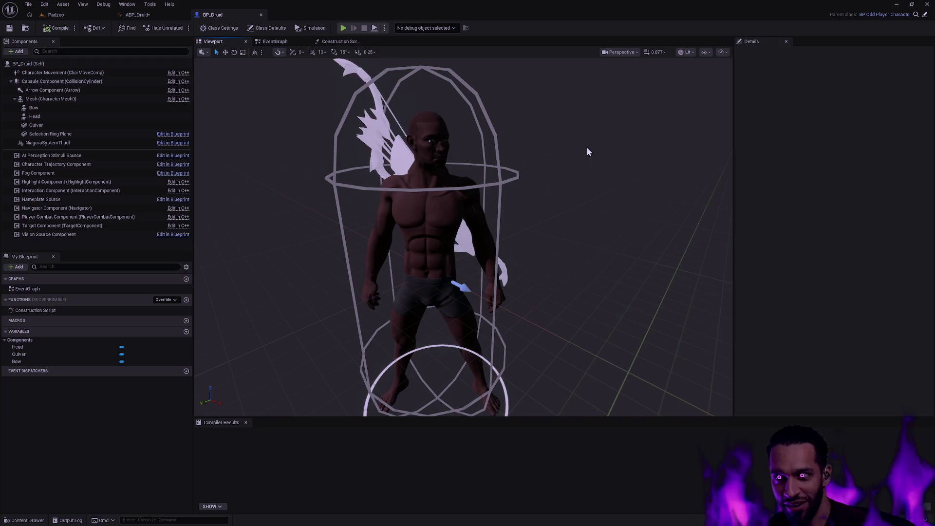
Orbit and zoom around the male druid mesh, then show the Druid folder in the Content Drawer.
mouse_move(560, 247)
mouse_down()
mouse_move(492, 250)
mouse_move(531, 262)
mouse_up()
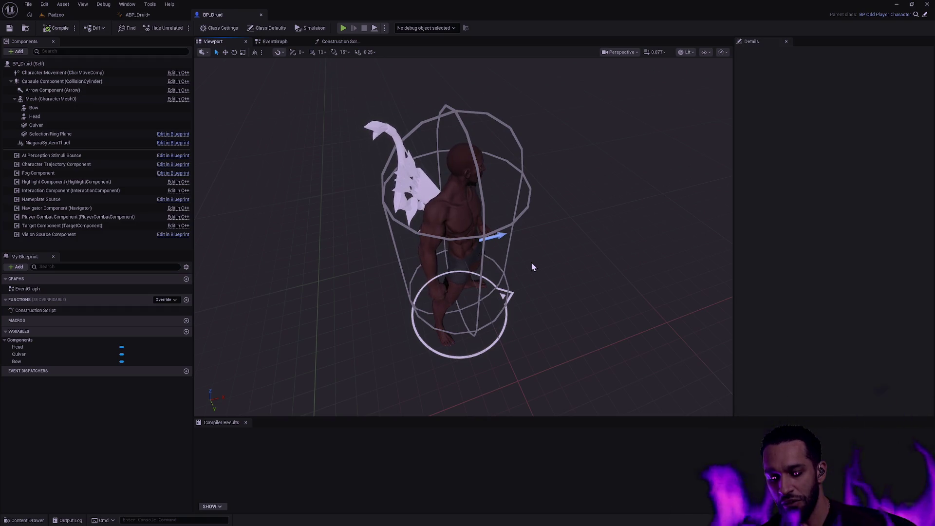
mouse_move(525, 260)
mouse_down()
mouse_move(519, 241)
mouse_move(557, 282)
mouse_up()
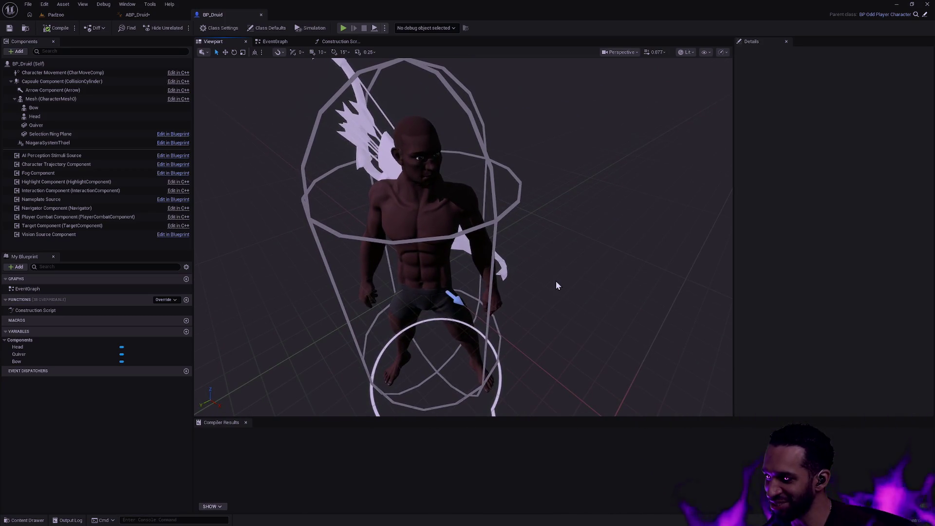
mouse_move(556, 286)
mouse_down()
mouse_move(558, 321)
mouse_move(565, 307)
mouse_move(554, 292)
mouse_up()
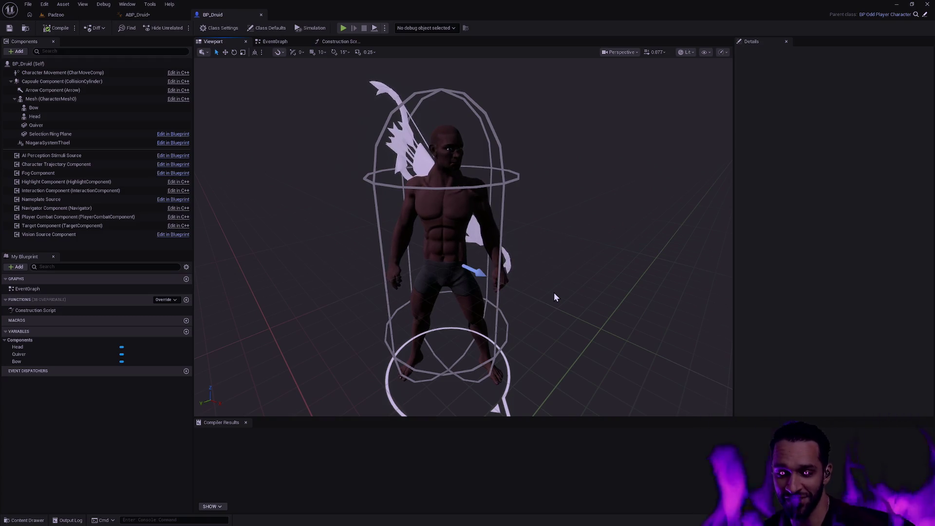
mouse_move(545, 295)
mouse_down()
mouse_move(572, 180)
mouse_move(545, 292)
mouse_up()
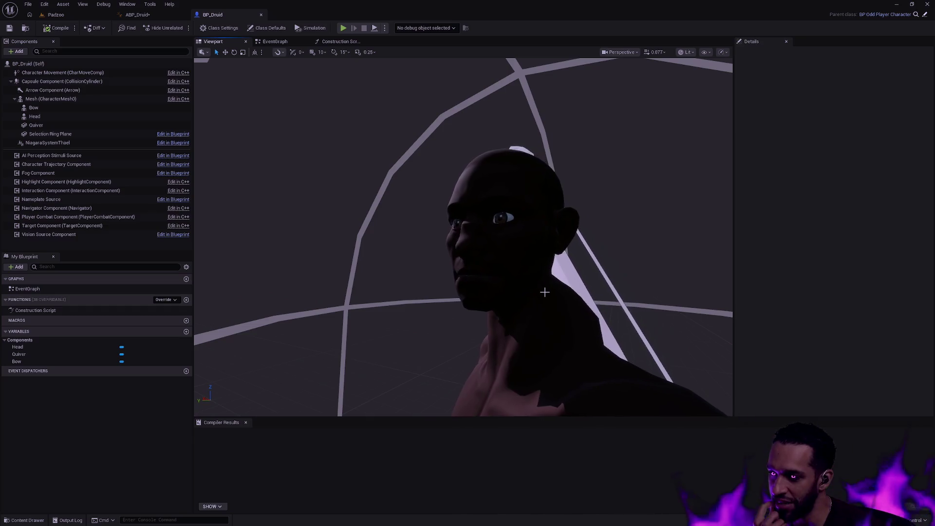
mouse_move(544, 293)
mouse_down()
mouse_move(509, 292)
mouse_move(456, 258)
mouse_move(564, 303)
mouse_move(533, 184)
mouse_move(570, 299)
mouse_up()
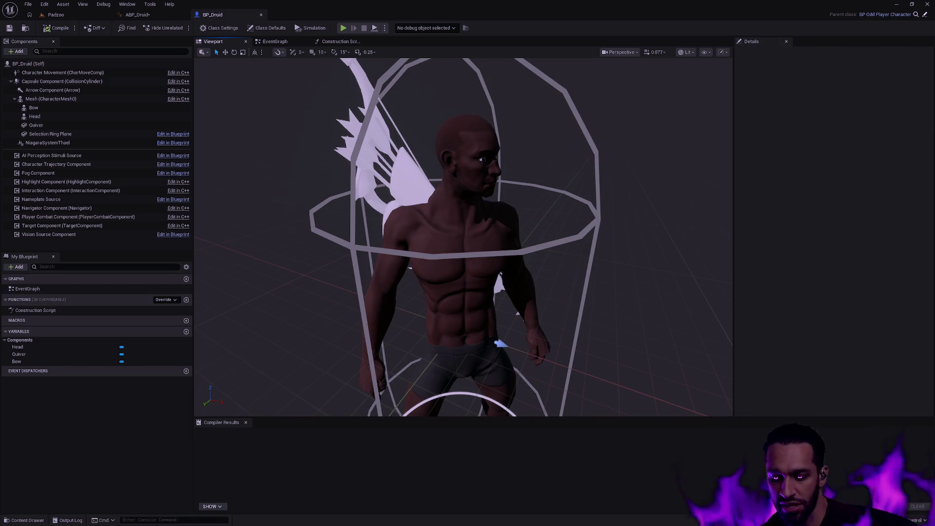
drag(483, 296, 483, 297)
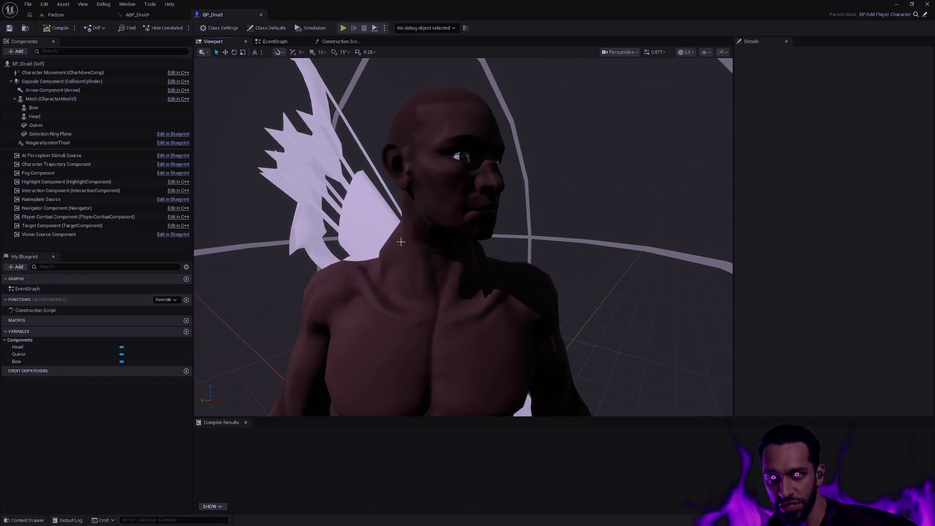
key(ctrl+space)
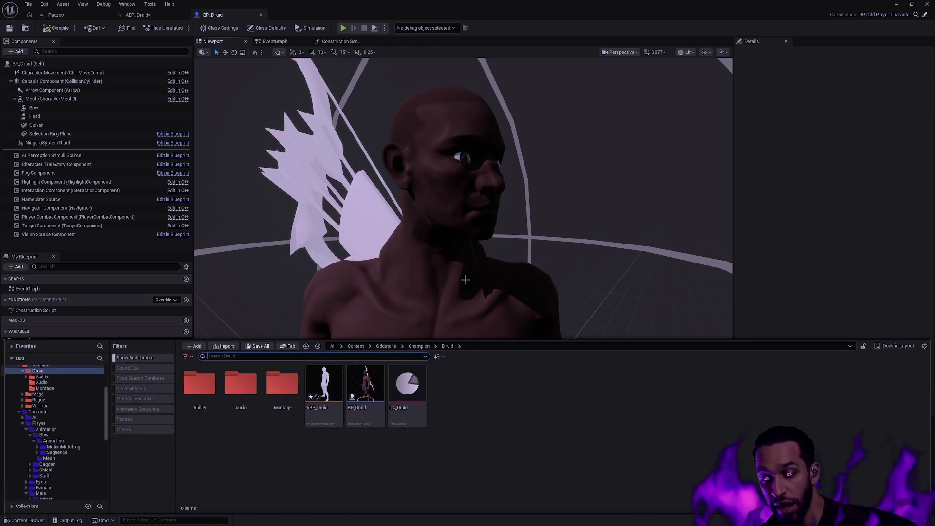
click(625, 303)
mouse_move(613, 299)
mouse_down()
mouse_move(512, 299)
mouse_move(591, 296)
mouse_up()
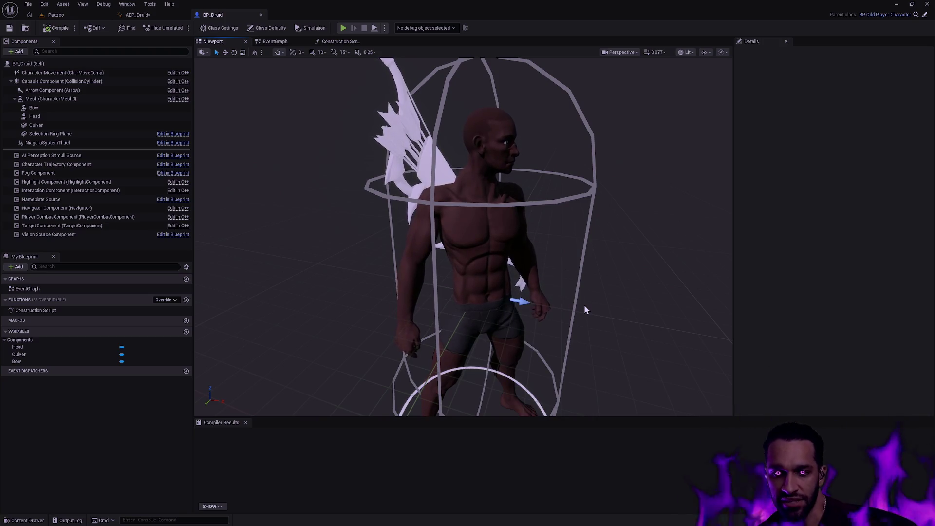
key(ctrl+space)
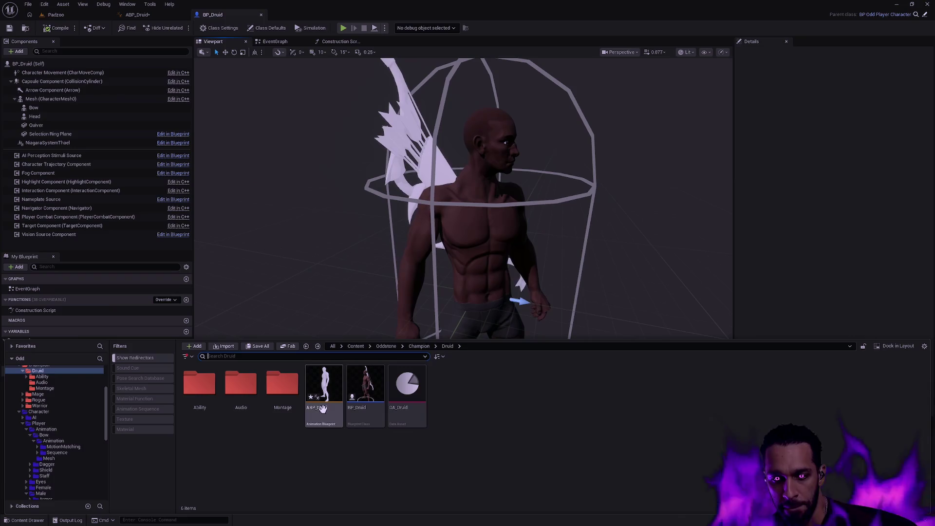
key(ctrl+b)
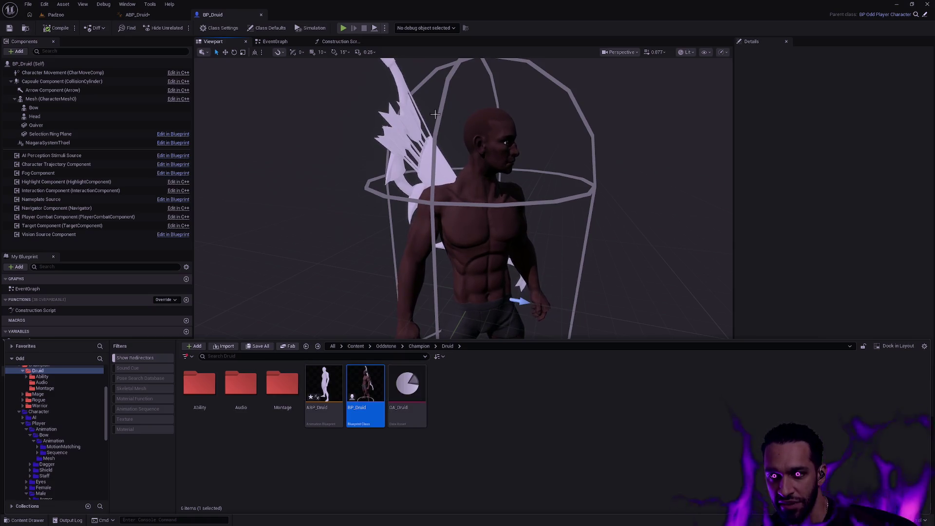
mouse_move(451, 113)
mouse_down()
mouse_move(458, 93)
mouse_move(453, 112)
mouse_up()
scroll(448, 241, down, 5)
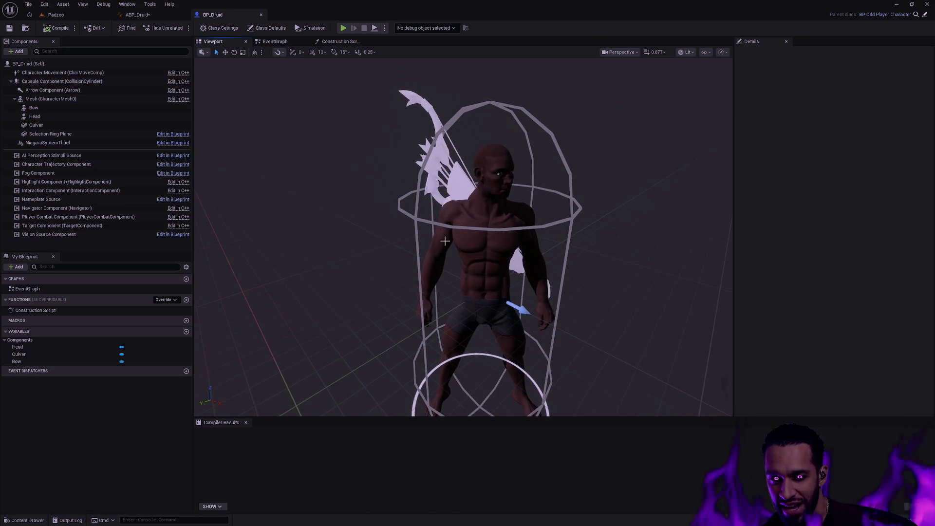
drag(390, 234, 353, 212)
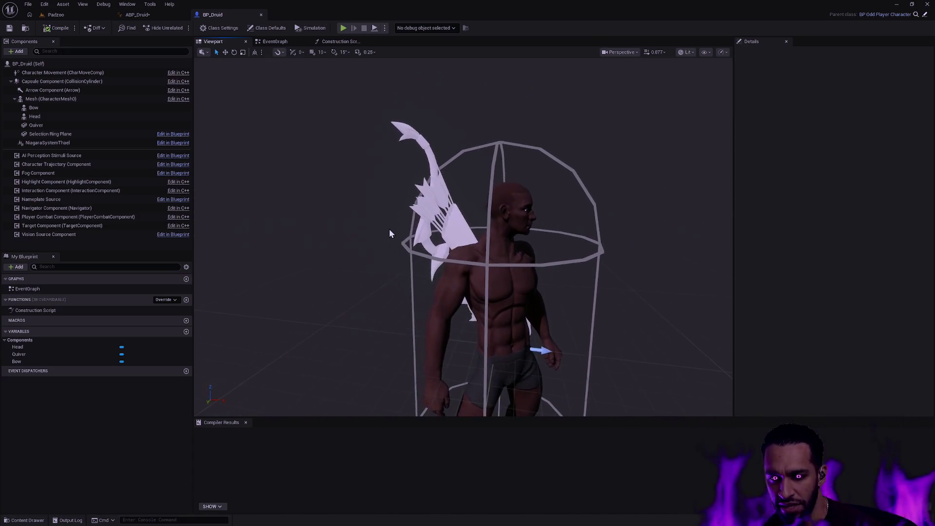
mouse_move(399, 235)
mouse_down()
mouse_move(378, 206)
mouse_move(382, 228)
mouse_up()
key(ctrl+space)
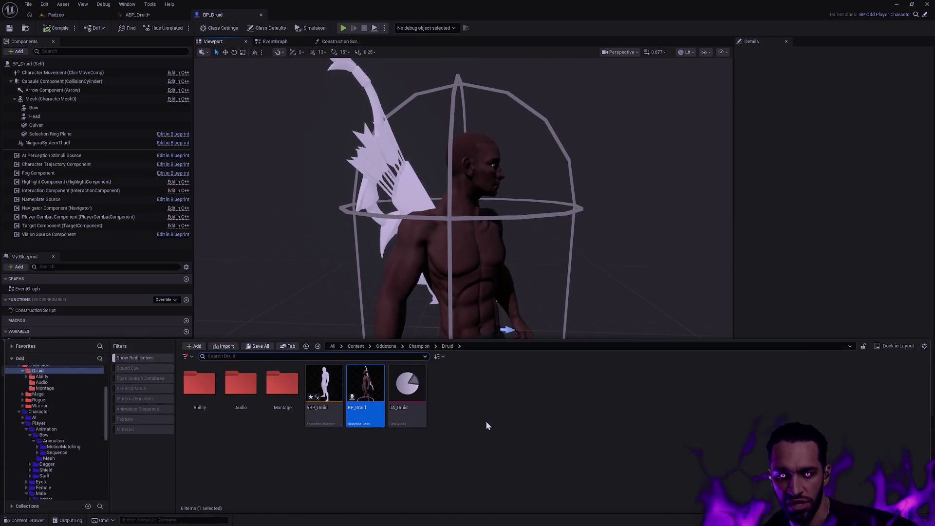
right_click(327, 387)
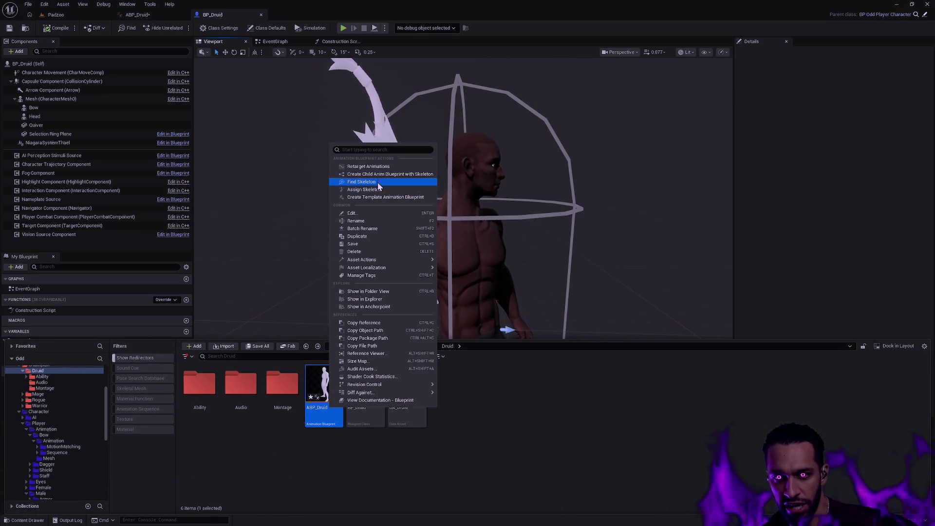
Retarget ABP_Druid's animations with SKM_Female as target and Auto Generate Retargeter left on.
click(368, 166)
click(647, 184)
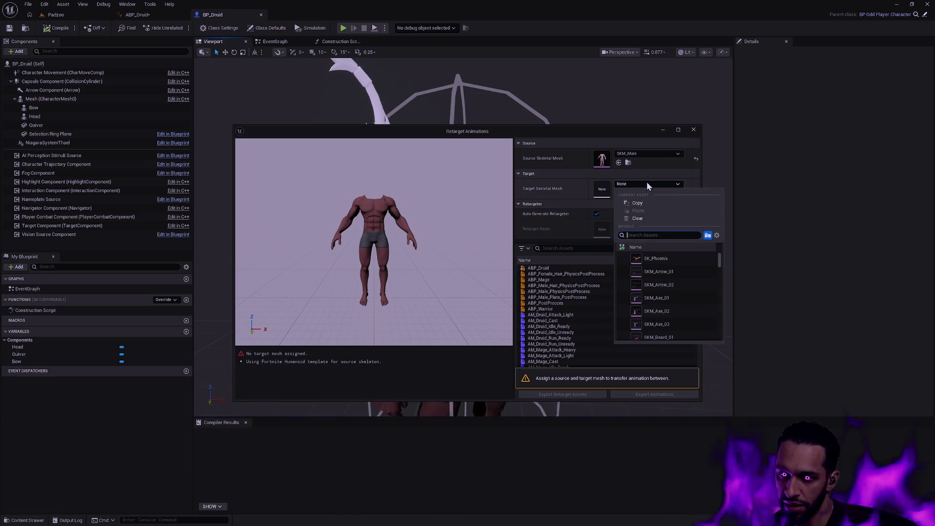
text(SKM_Female)
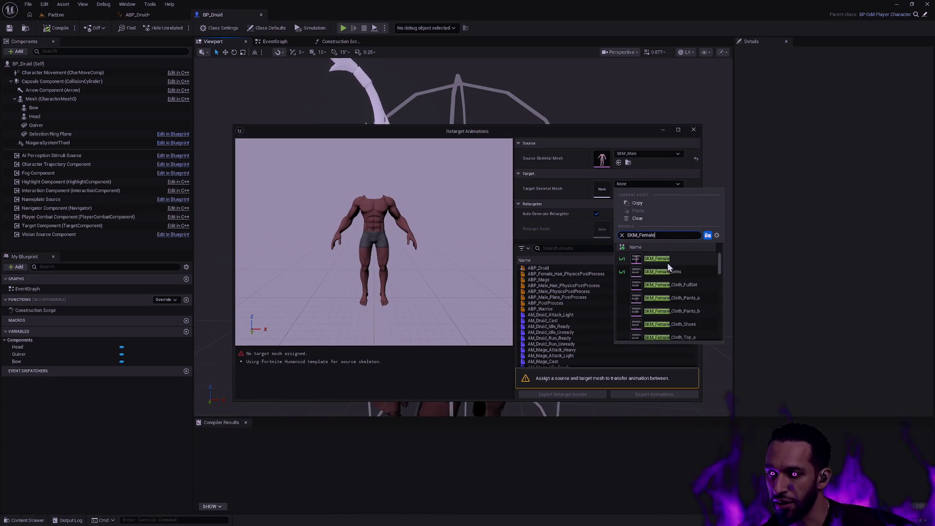
click(657, 258)
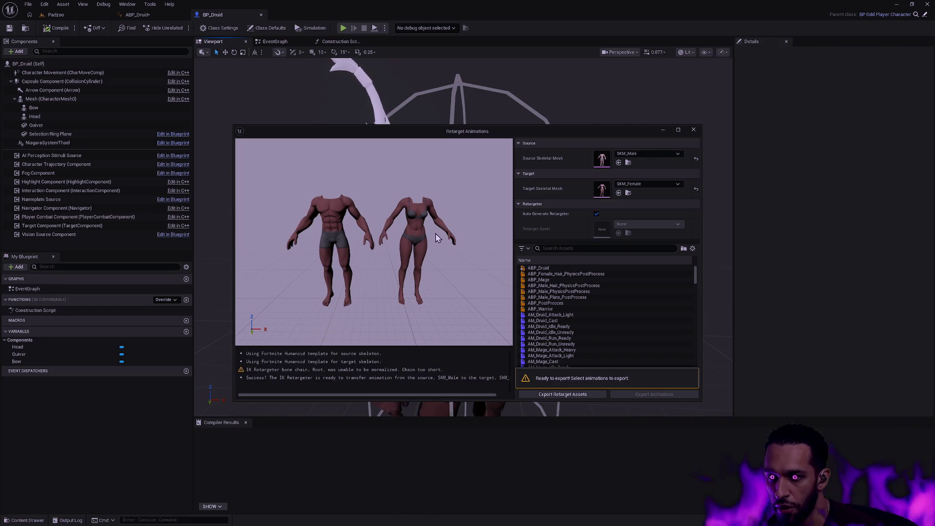
click(597, 214)
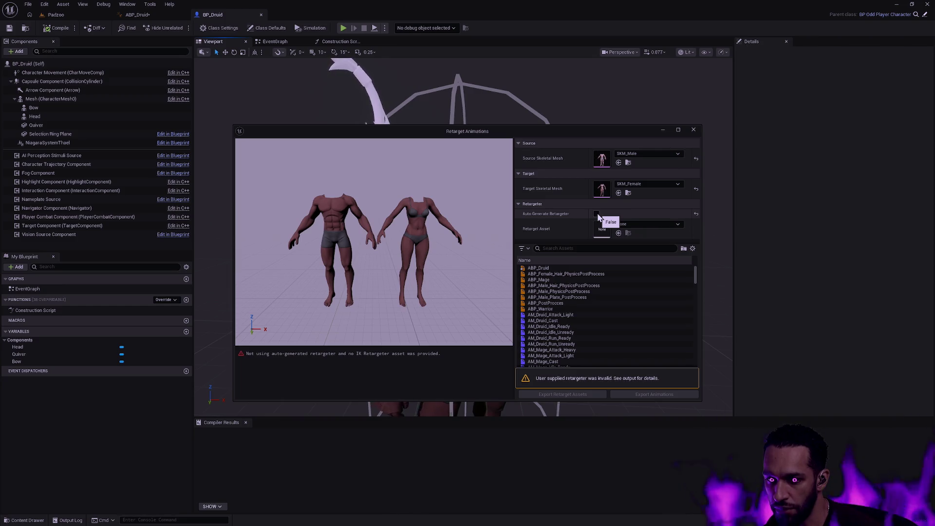
click(597, 215)
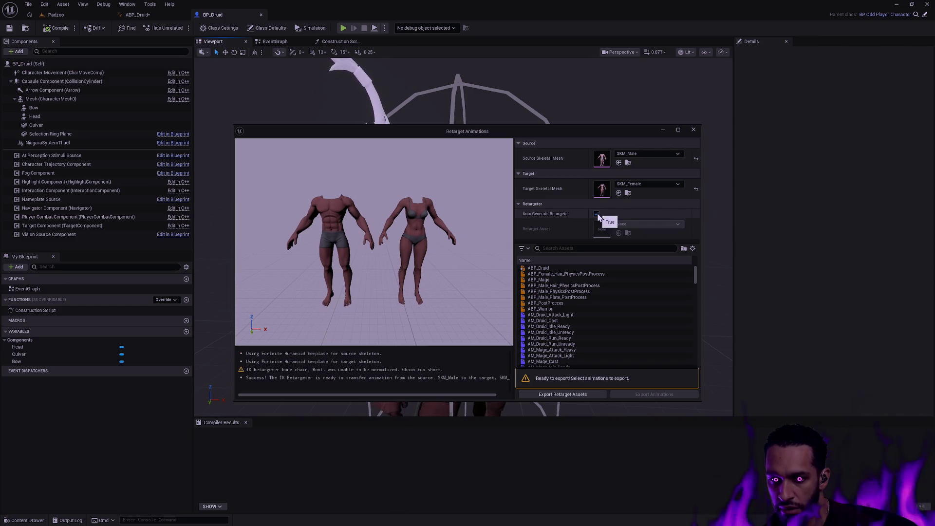
Export the generated retarget assets into the Oddstone/Character/Player folder.
click(588, 394)
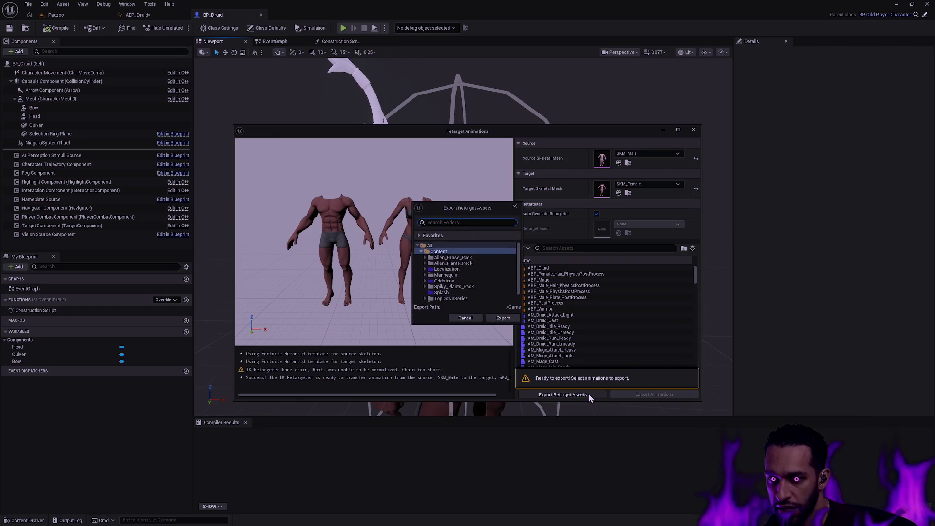
click(444, 281)
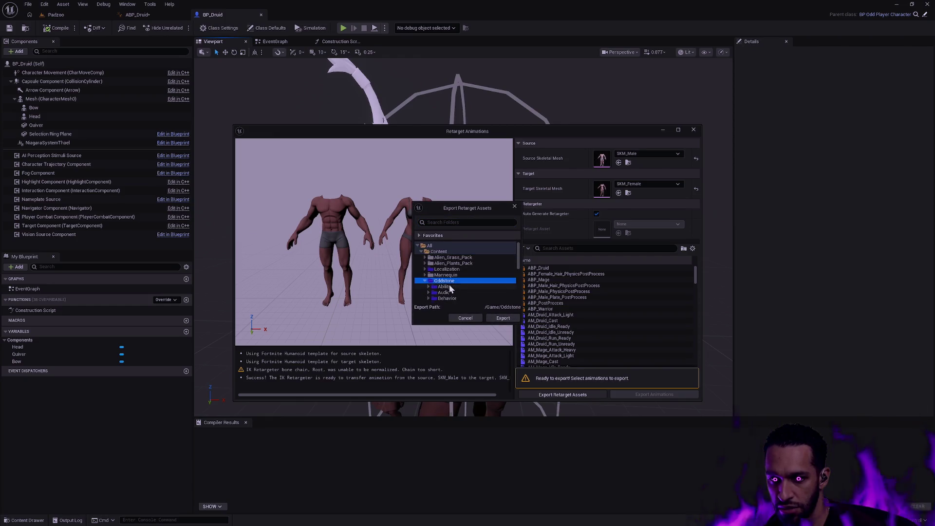
scroll(441, 291, down, 2)
click(428, 292)
scroll(441, 282, down, 3)
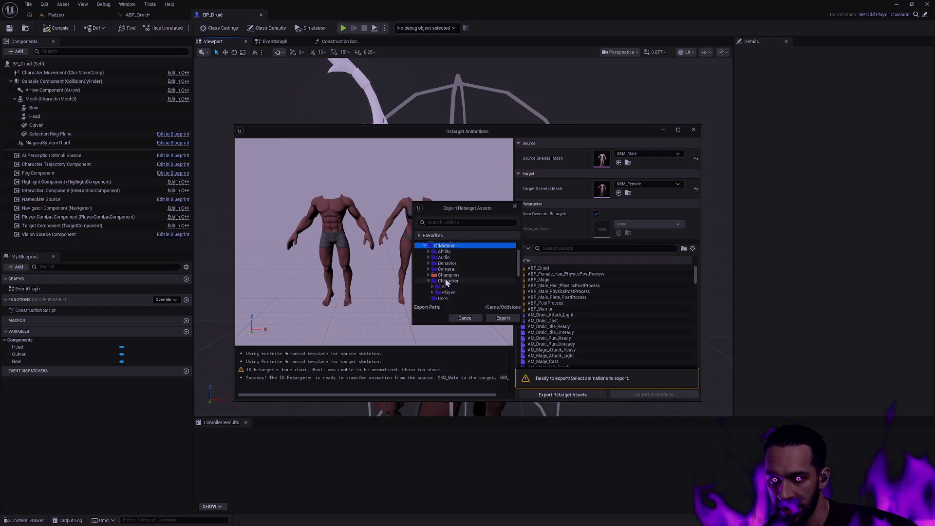
click(448, 269)
click(502, 318)
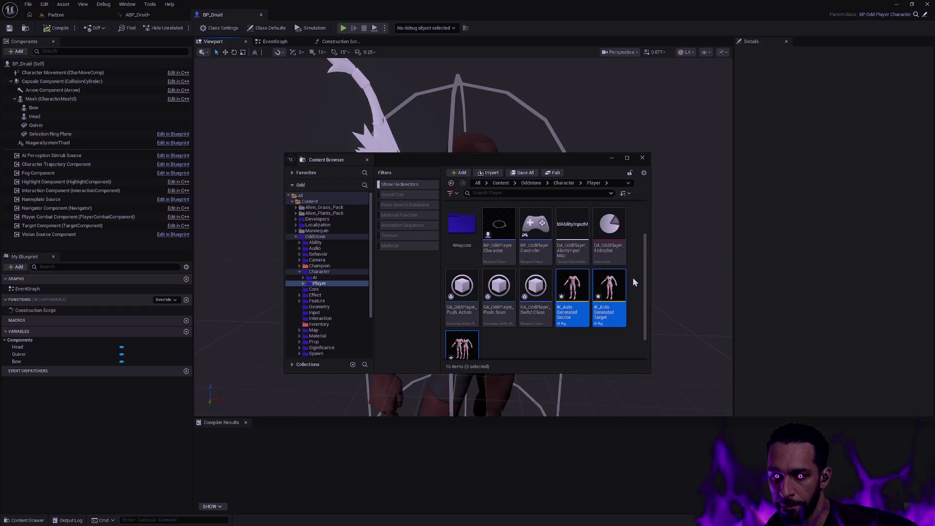
scroll(638, 246, down, 1)
click(609, 300)
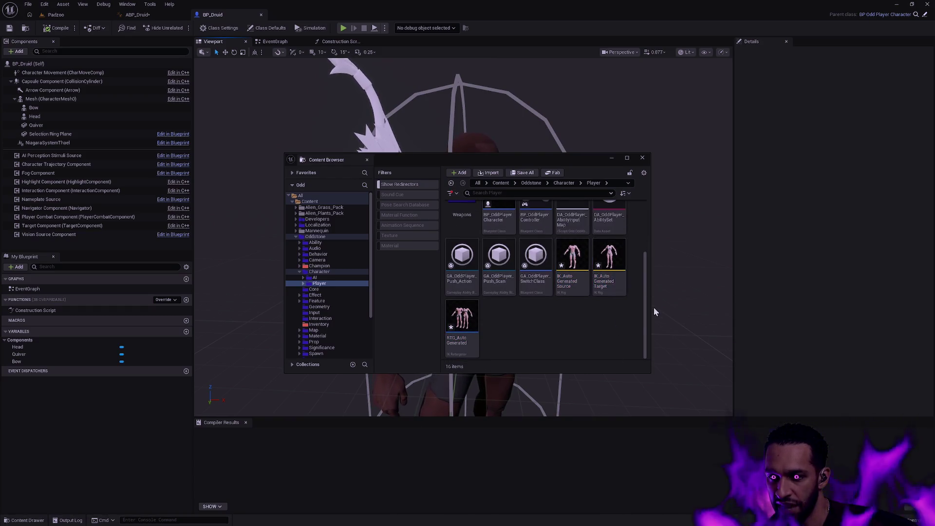
Open IK_AutoGeneratedSource, IK_AutoGeneratedTarget and RTG_AutoGenerated.
click(575, 282)
double_click(574, 282)
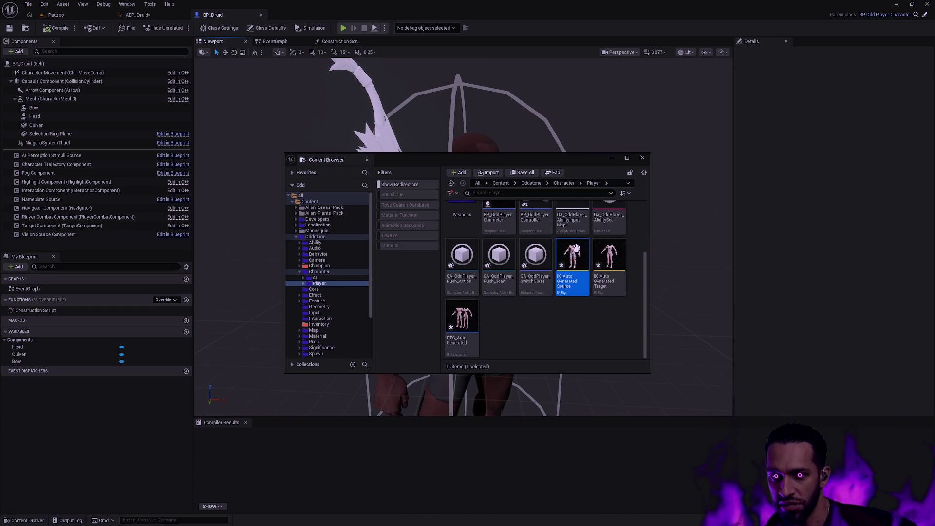
double_click(609, 285)
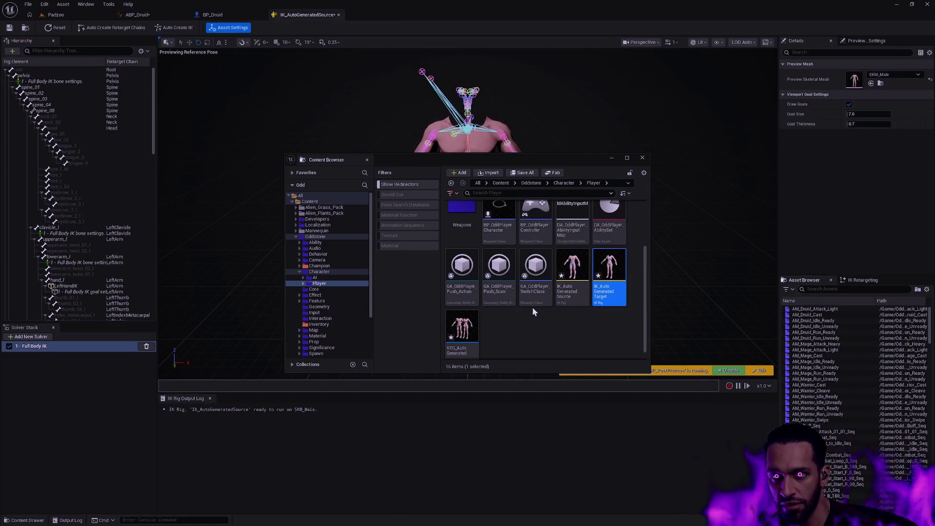
click(466, 336)
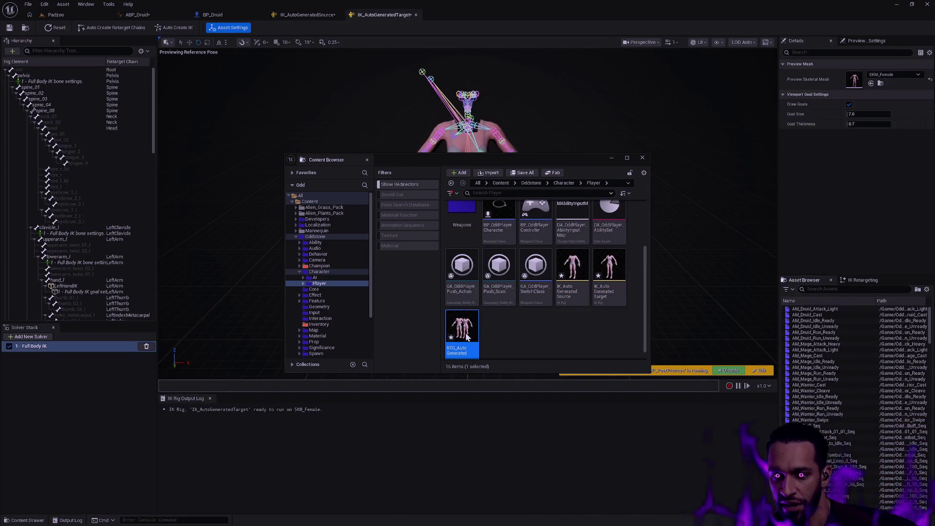
double_click(466, 336)
Set the retargeter mesh offsets to 55 for target and -55 for source.
click(642, 158)
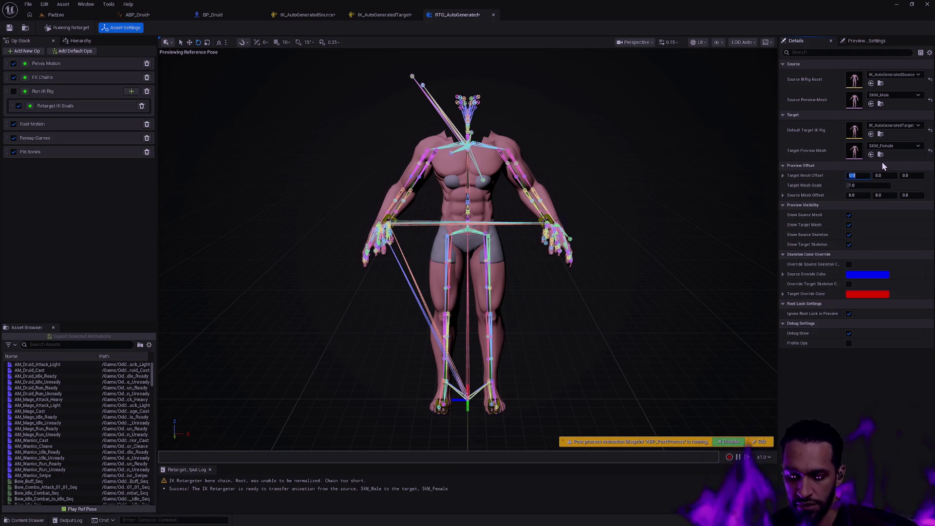
text(5)
key(Return)
key(Tab)
key(Tab)
key(Tab)
text(-55)
key(Return)
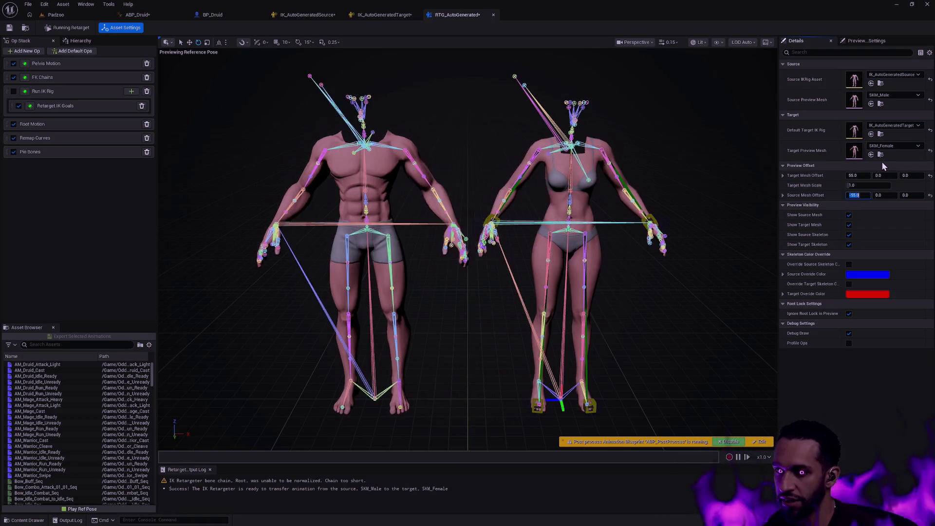
drag(639, 162, 686, 164)
click(306, 14)
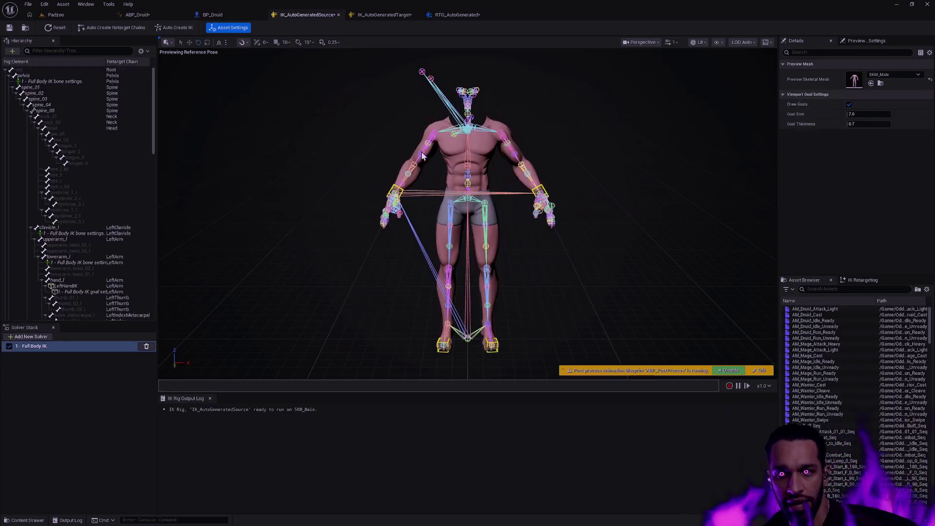
Select the LeftFootIK goal in the source rig's hierarchy.
scroll(565, 256, up, 3)
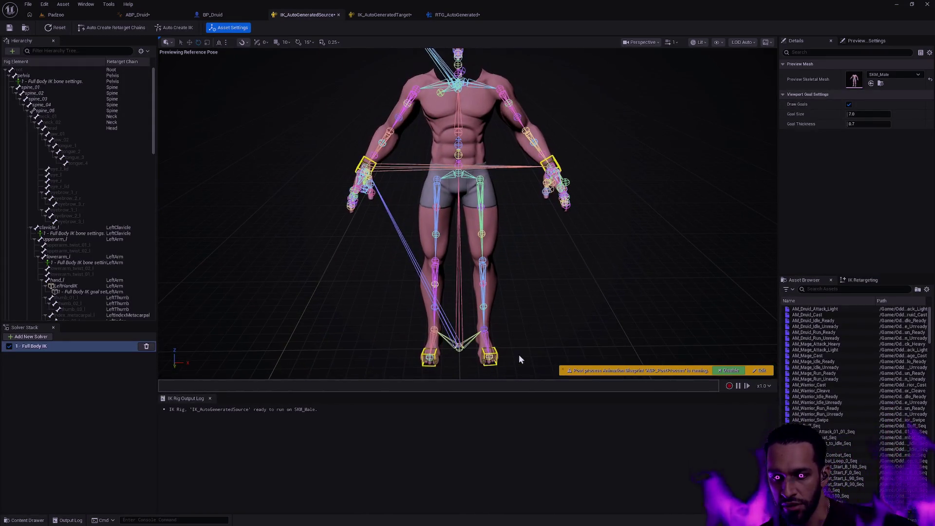
click(497, 352)
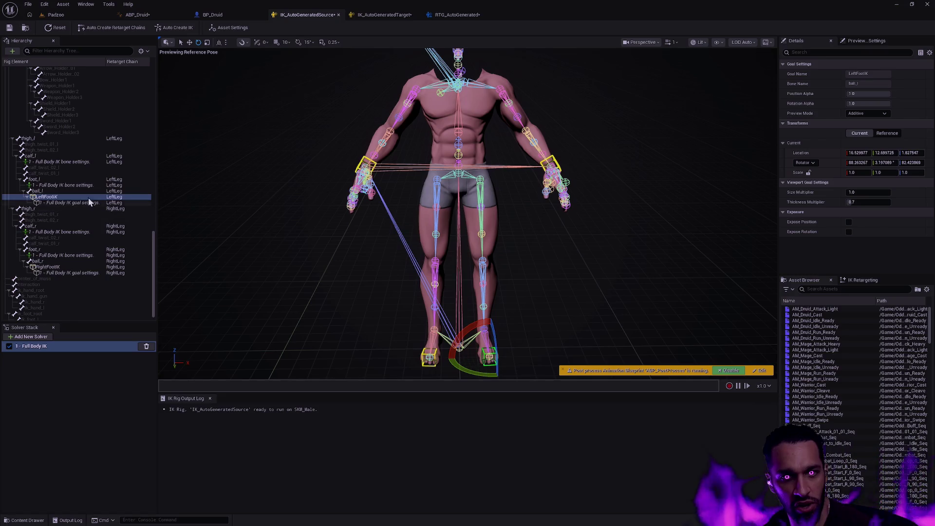
click(64, 363)
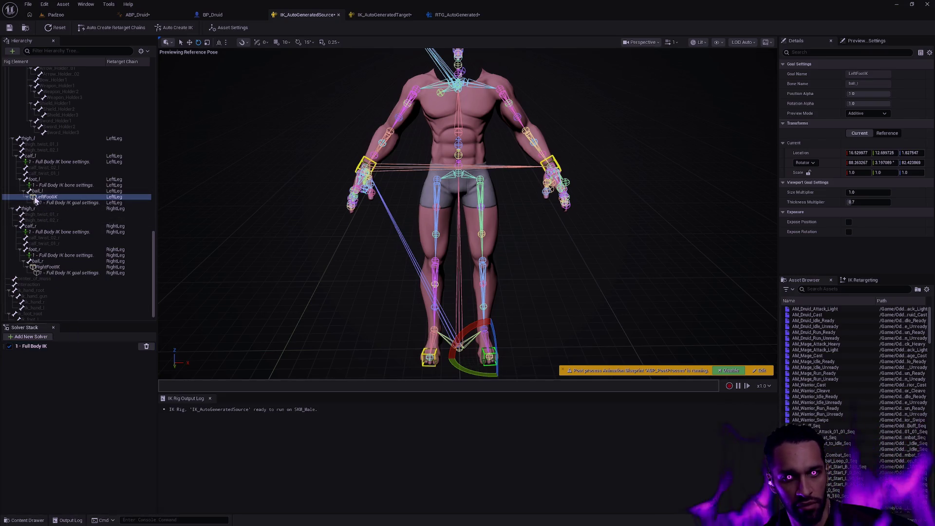
click(12, 51)
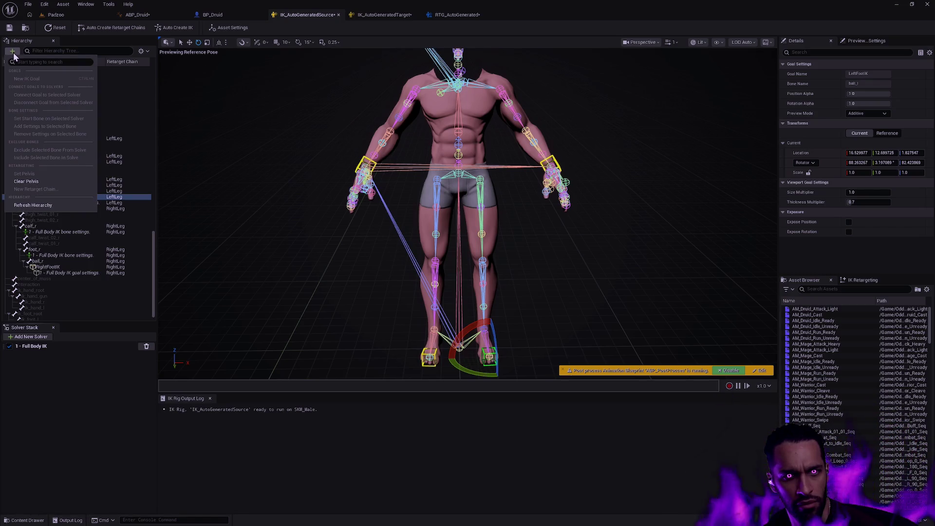
click(88, 375)
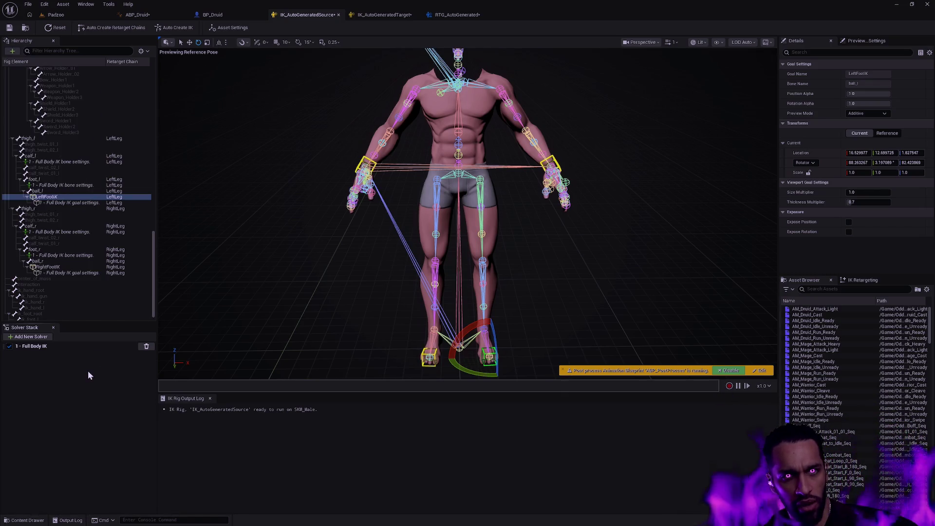
click(55, 196)
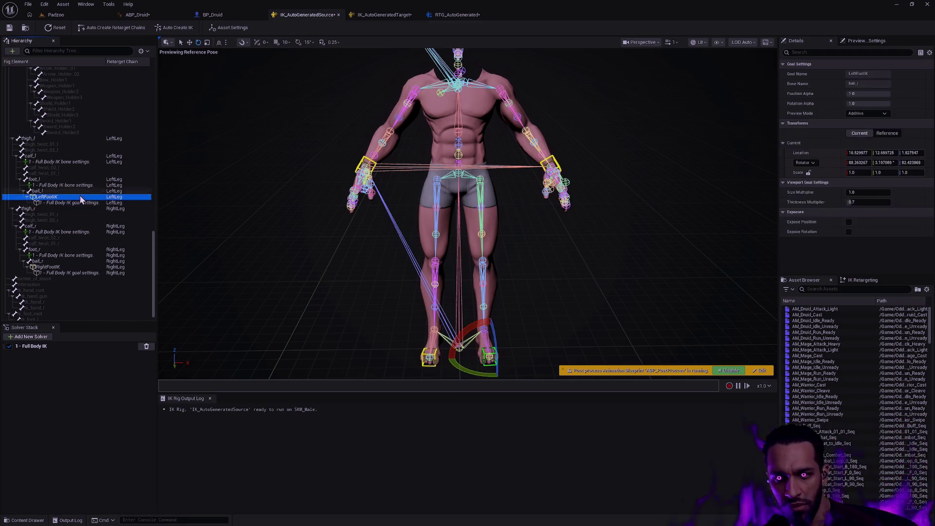
Drag the LeftFootIK goal up and down to test the Full Body IK leg bending.
mouse_move(509, 295)
mouse_down()
mouse_move(477, 295)
mouse_move(545, 298)
mouse_move(512, 298)
mouse_up()
scroll(467, 209, up, 5)
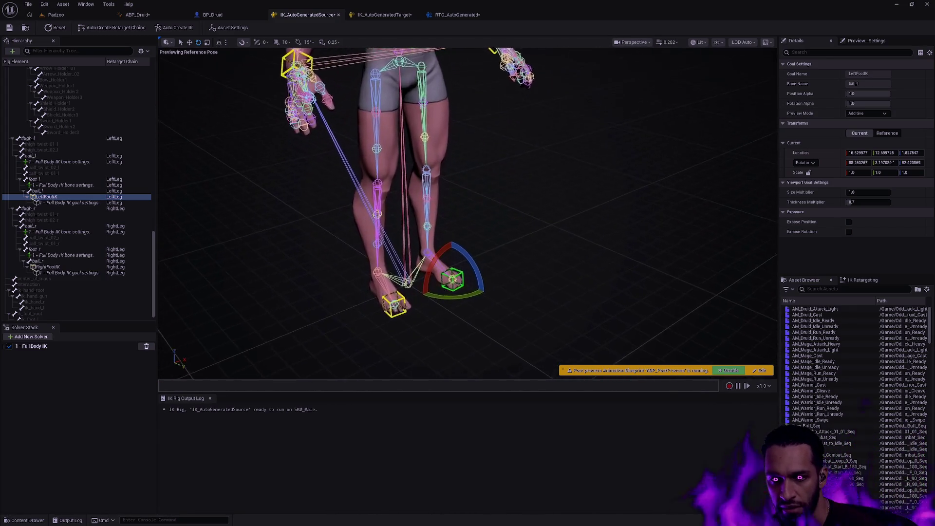
scroll(548, 301, down, 5)
mouse_move(427, 354)
mouse_down()
mouse_move(449, 313)
mouse_move(451, 334)
mouse_move(448, 282)
mouse_move(475, 359)
mouse_move(426, 265)
mouse_move(317, 341)
mouse_move(428, 301)
mouse_move(431, 328)
mouse_up()
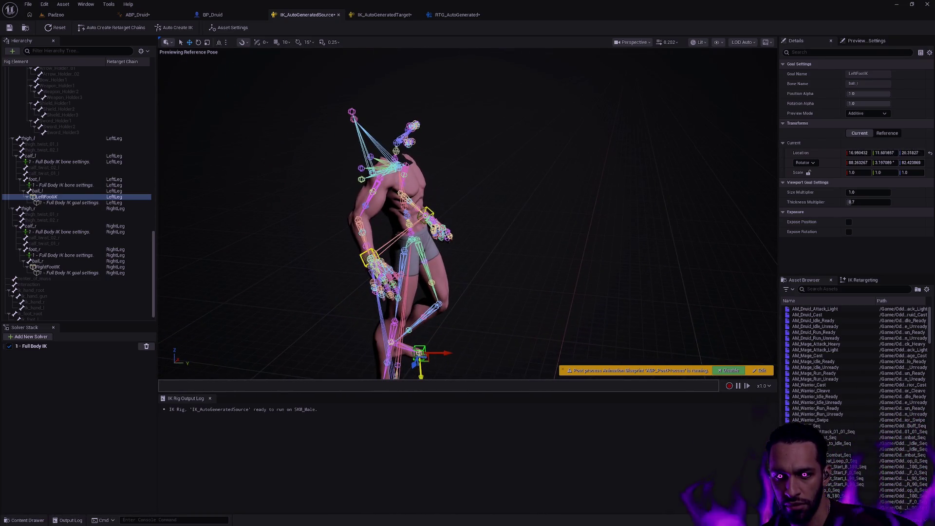
click(510, 311)
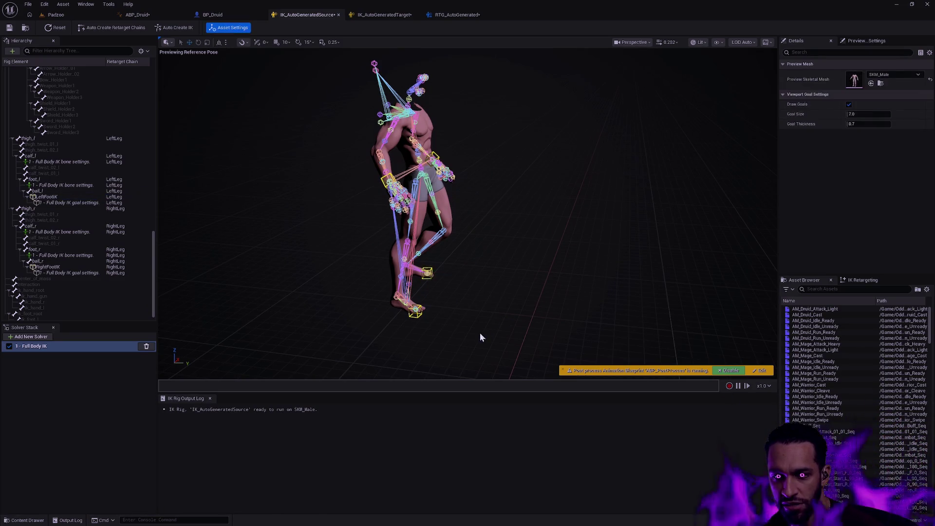
click(427, 273)
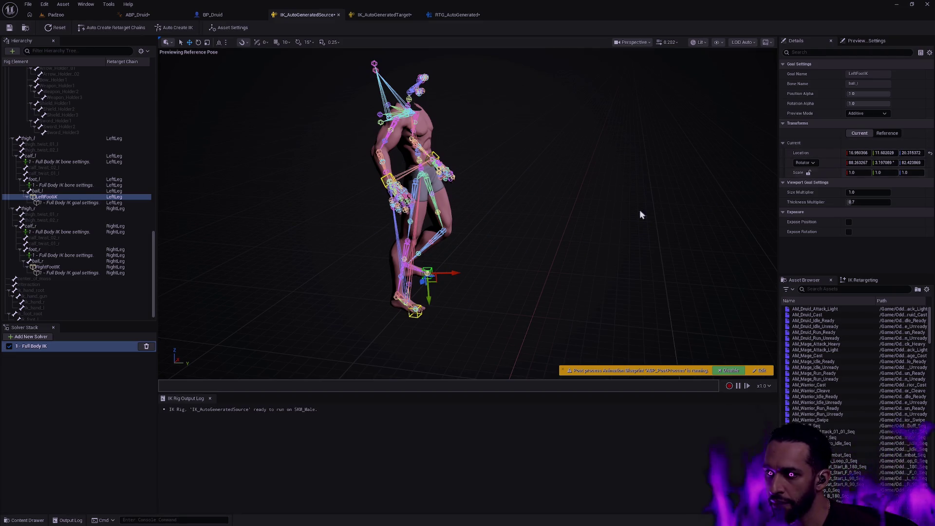
drag(921, 153, 906, 153)
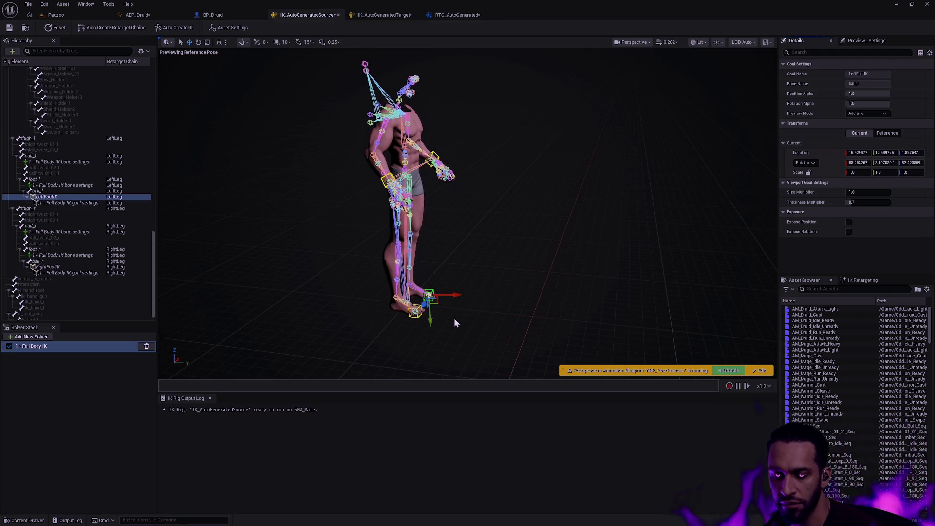
mouse_move(431, 322)
mouse_down()
mouse_move(436, 265)
mouse_move(443, 327)
mouse_move(439, 263)
mouse_move(446, 327)
mouse_move(447, 280)
mouse_move(459, 298)
mouse_up()
mouse_move(461, 278)
mouse_down()
mouse_move(463, 299)
mouse_move(476, 282)
mouse_move(489, 312)
mouse_move(490, 291)
mouse_move(489, 317)
mouse_up()
click(390, 167)
Move the LeftFootIK goal to a new spot while orbiting to check the full-body solve.
drag(390, 167, 633, 199)
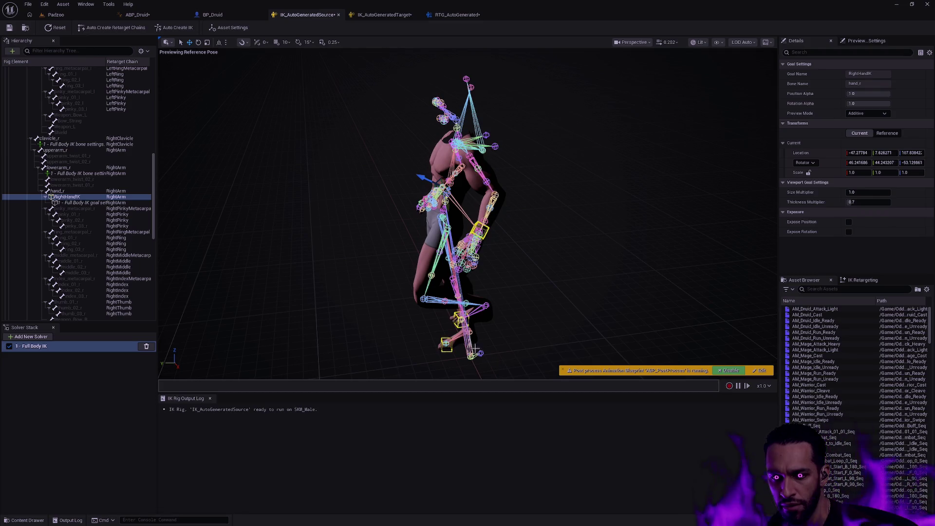
click(455, 326)
mouse_move(434, 325)
mouse_down()
mouse_move(349, 311)
mouse_move(384, 319)
mouse_move(435, 312)
mouse_move(382, 317)
mouse_move(351, 305)
mouse_move(365, 323)
mouse_move(429, 300)
mouse_move(297, 295)
mouse_up()
mouse_move(433, 257)
mouse_down()
mouse_move(370, 261)
mouse_move(524, 272)
mouse_move(530, 302)
mouse_move(563, 323)
mouse_move(594, 288)
mouse_up()
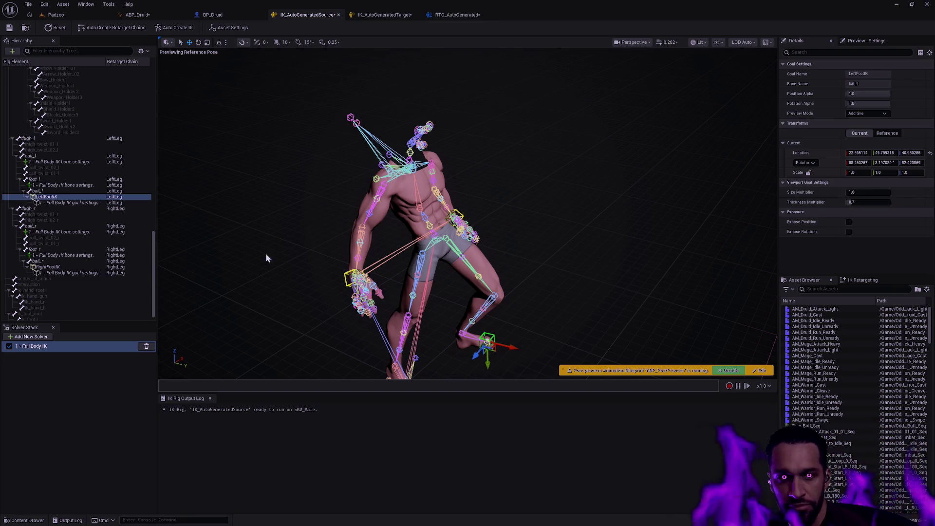
click(72, 104)
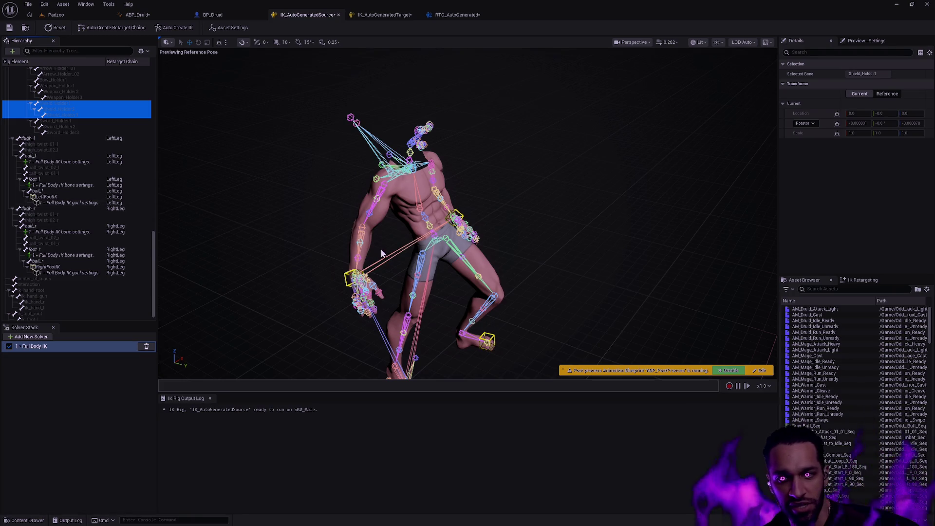
Select the right upper arm and twist bones and review their hierarchy right-click actions.
click(383, 185)
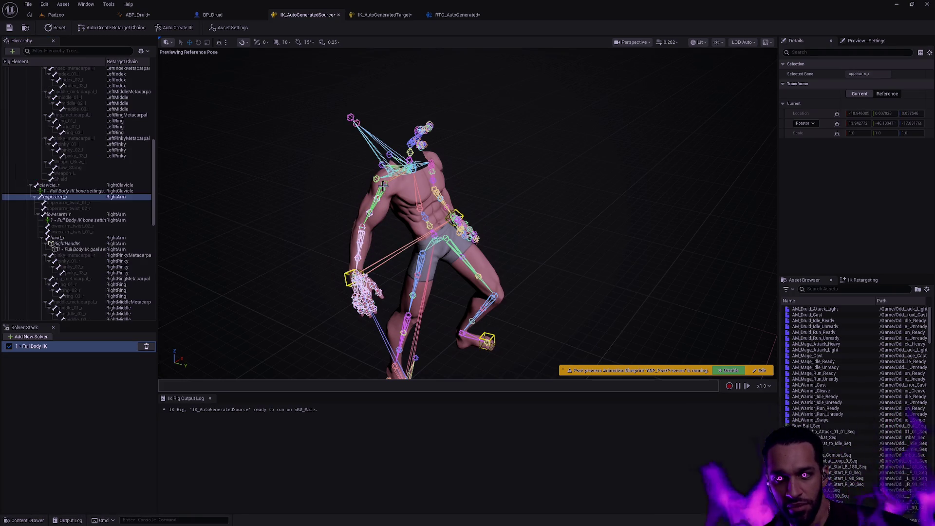
ctrl+click(360, 244)
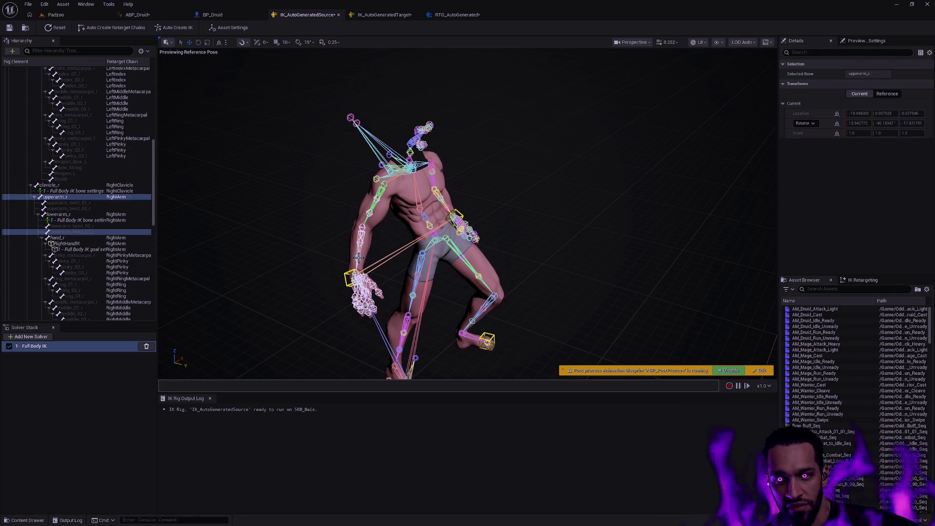
right_click(64, 197)
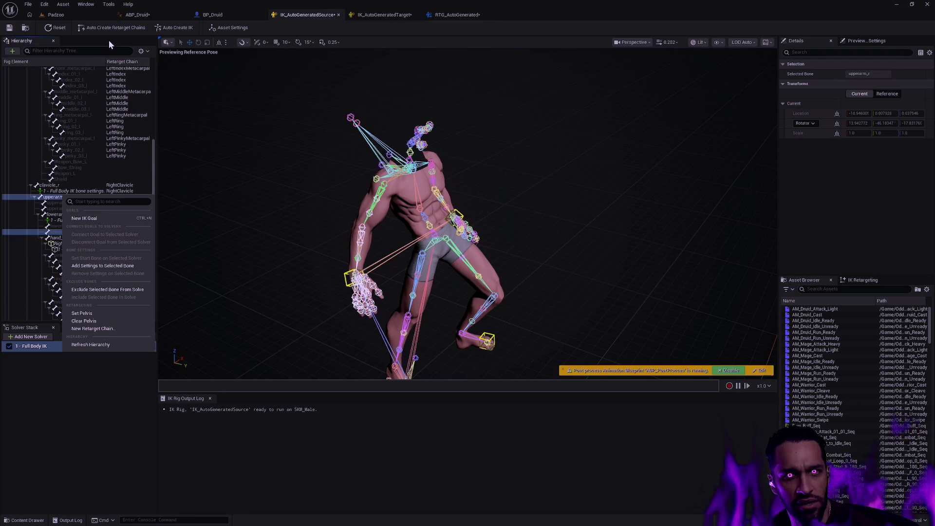
click(294, 35)
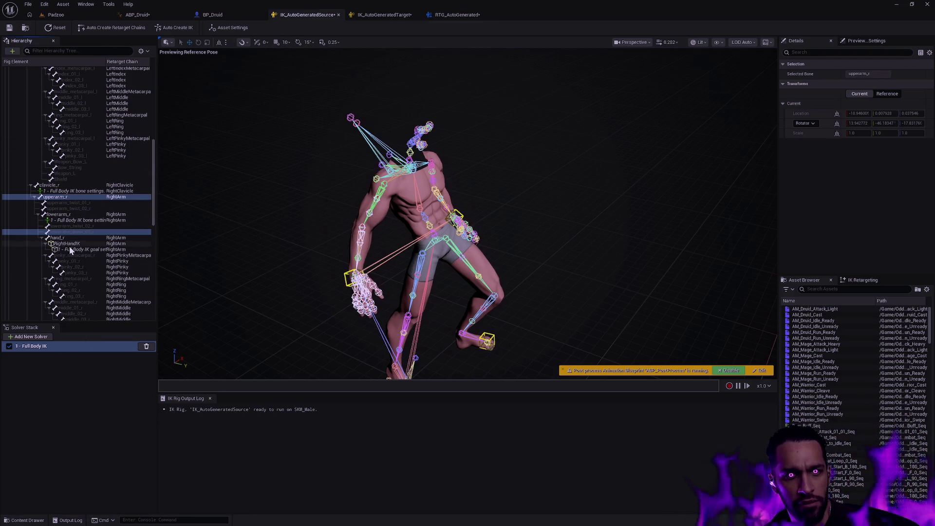
shift+click(63, 197)
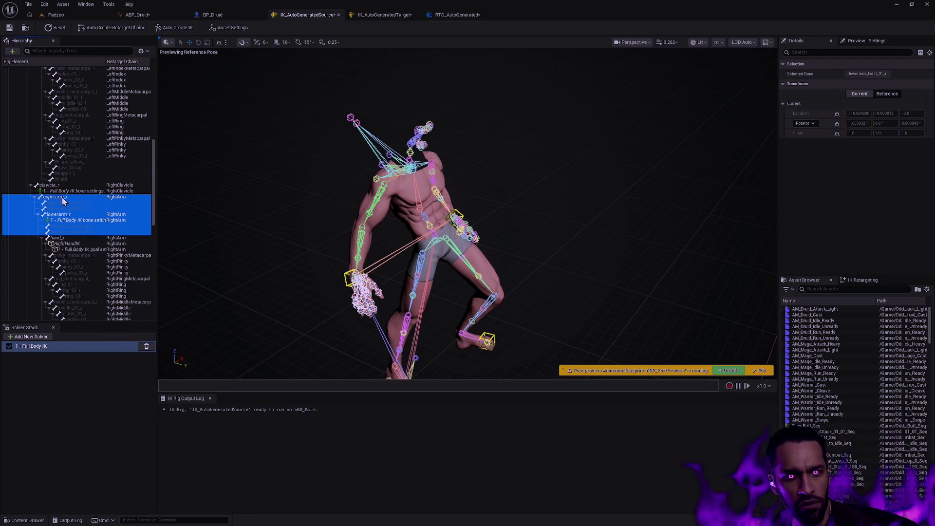
right_click(62, 196)
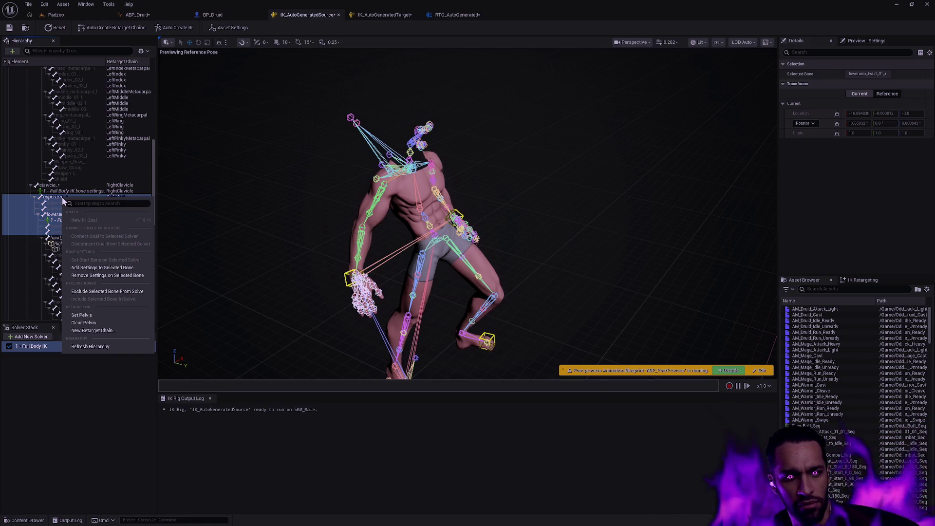
click(62, 197)
ctrl+click(62, 232)
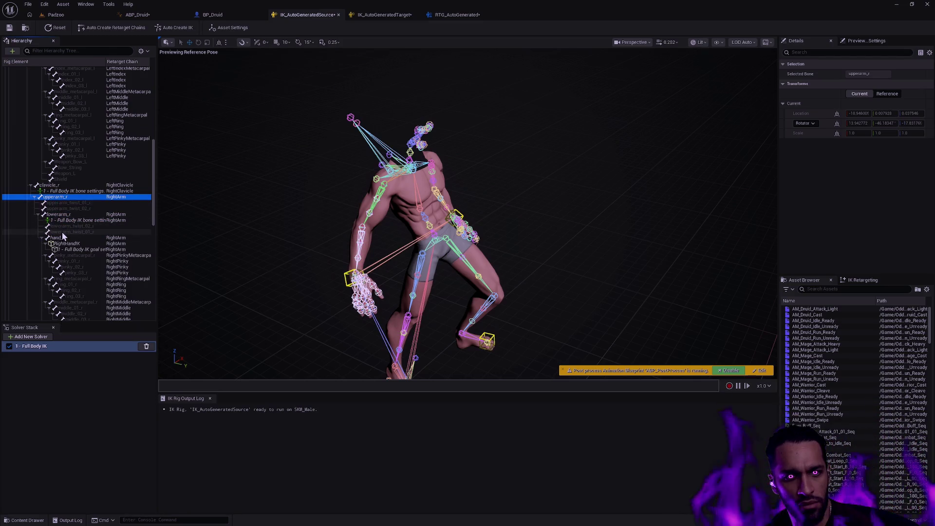
right_click(62, 232)
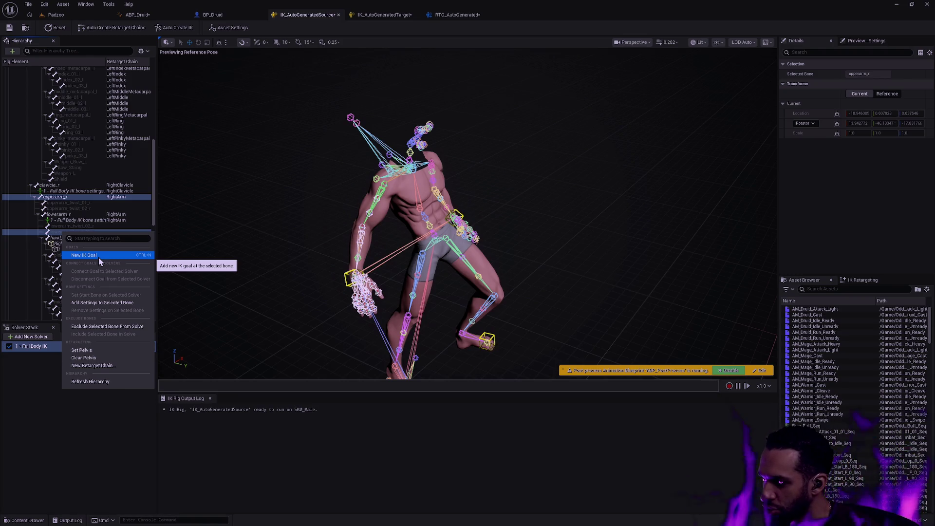
click(99, 257)
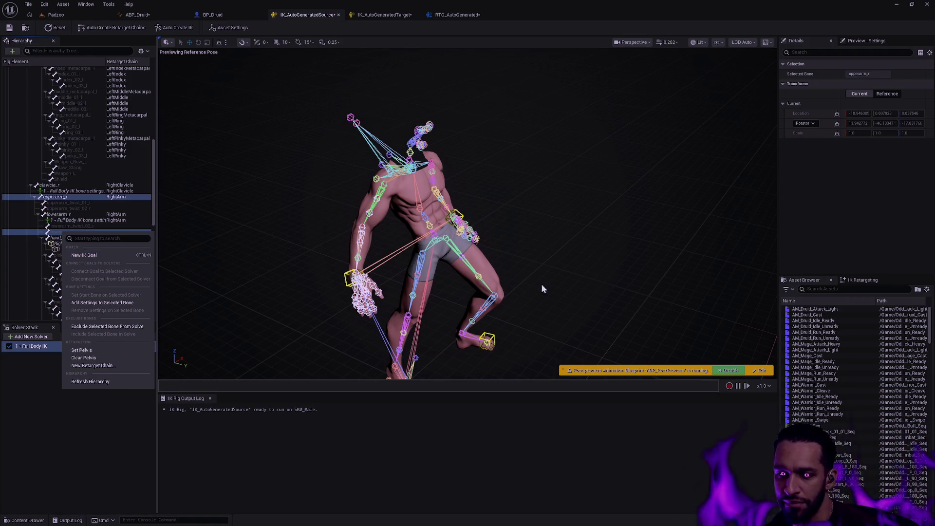
Test the solver by raising and undoing the LeftFootIK goal, then selecting the LeftHandIK goal.
click(496, 341)
mouse_move(496, 341)
mouse_down()
mouse_move(495, 307)
mouse_move(495, 341)
mouse_move(496, 310)
mouse_move(498, 336)
mouse_move(499, 309)
mouse_move(500, 336)
mouse_move(505, 308)
mouse_move(508, 329)
mouse_move(503, 320)
mouse_move(521, 316)
mouse_up()
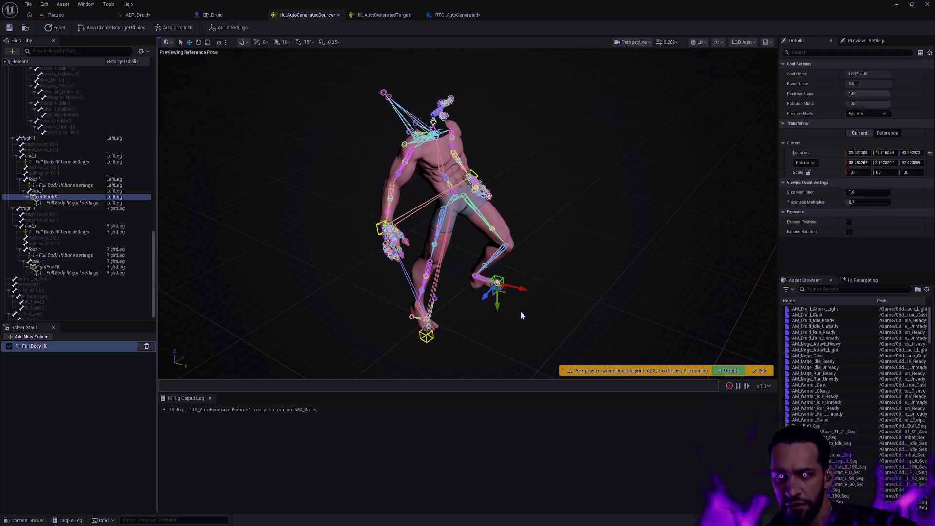
key(ctrl+z)
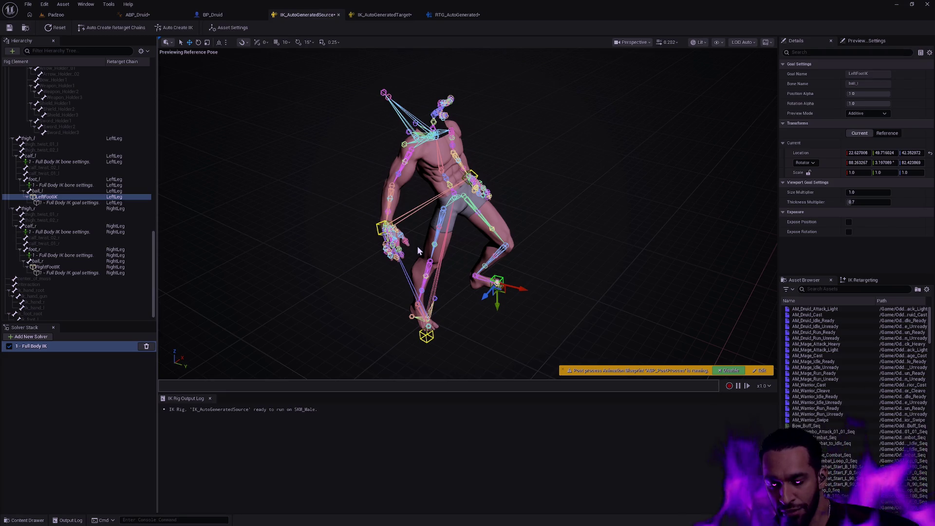
mouse_move(518, 263)
mouse_down()
mouse_move(468, 263)
mouse_move(595, 272)
mouse_move(556, 264)
mouse_move(529, 217)
mouse_move(535, 202)
mouse_move(599, 152)
mouse_move(562, 194)
mouse_move(591, 163)
mouse_move(643, 129)
mouse_move(619, 149)
mouse_move(662, 127)
mouse_move(580, 159)
mouse_move(564, 178)
mouse_move(587, 162)
mouse_up()
scroll(468, 263, up, 5)
click(530, 217)
click(568, 277)
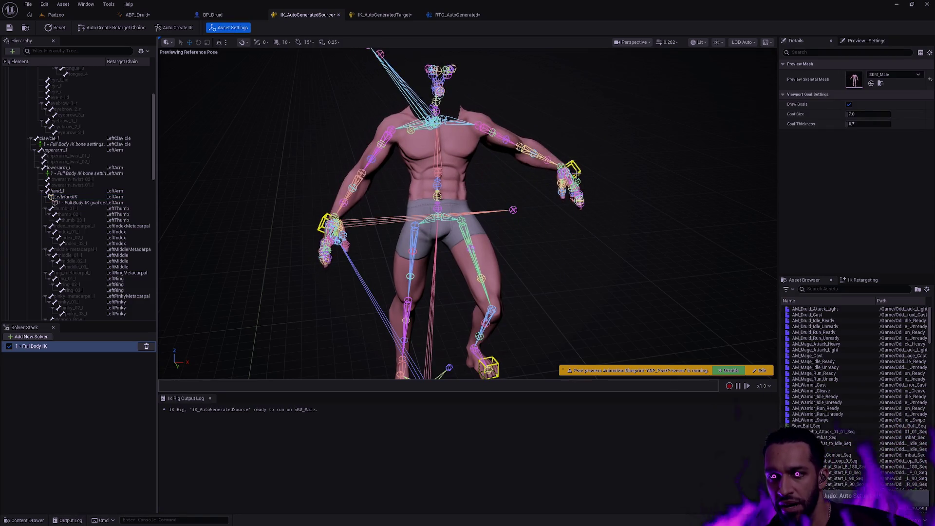
Create a LeftThumb retarget chain on thumb_01_l through thumb_03_l with a LeftThumb_Goal.
mouse_move(559, 219)
mouse_down()
mouse_move(633, 214)
mouse_move(592, 215)
mouse_up()
click(74, 210)
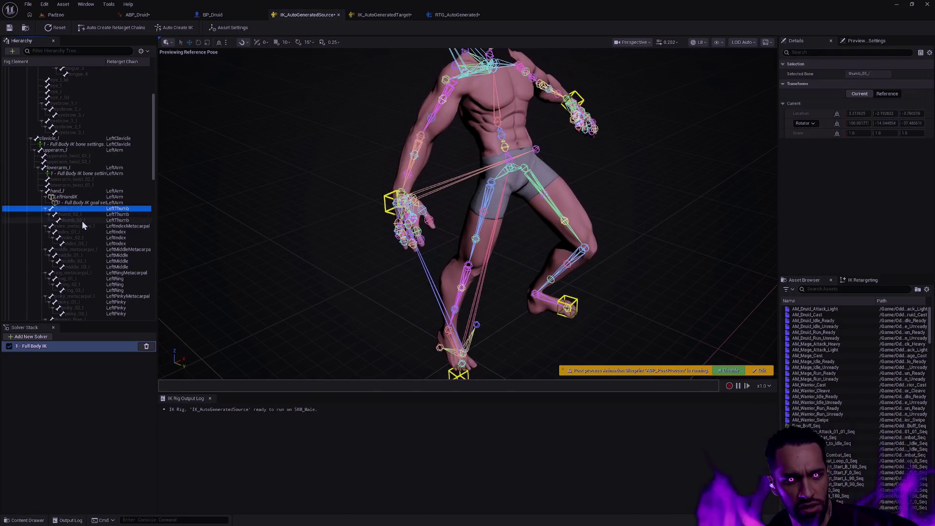
shift+click(82, 221)
right_click(79, 219)
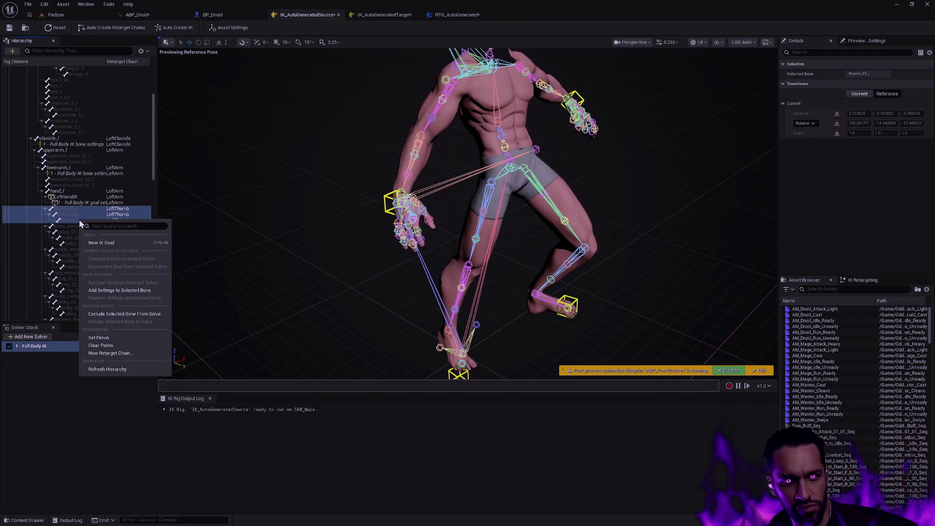
click(112, 354)
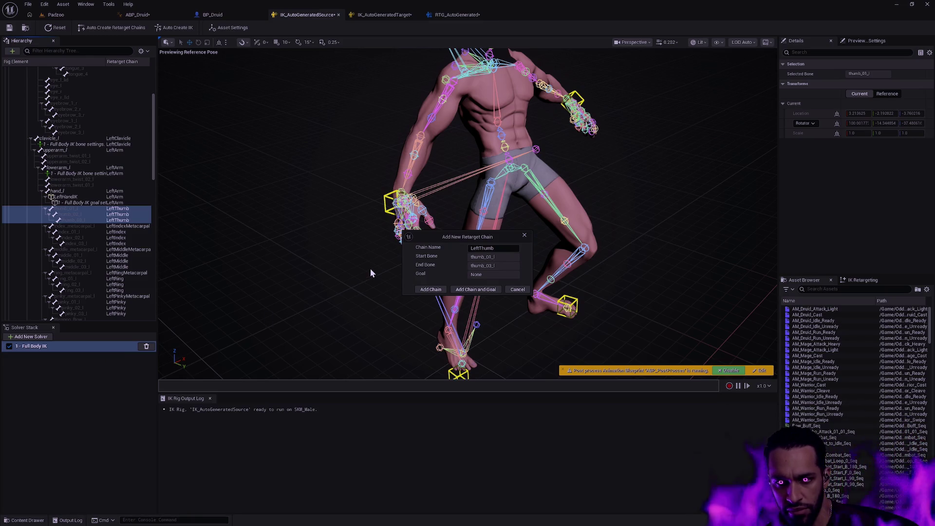
click(504, 248)
click(496, 249)
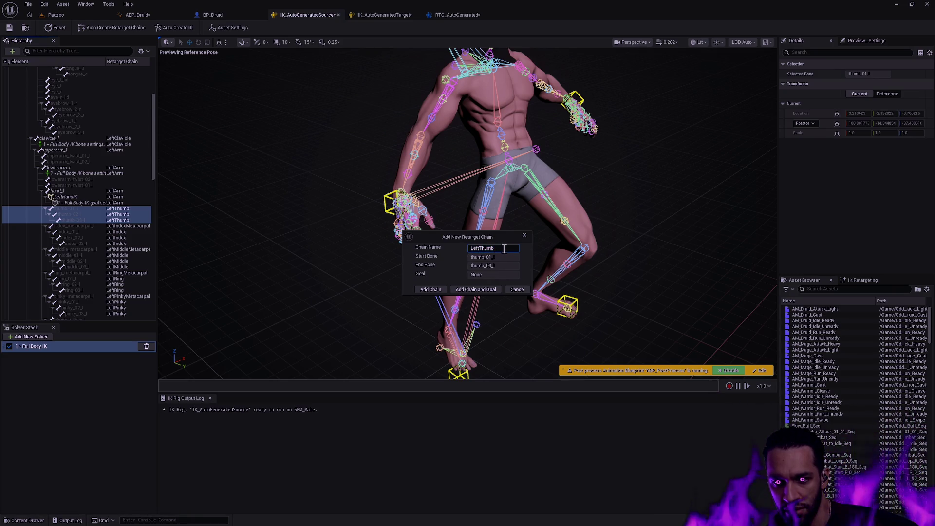
click(480, 290)
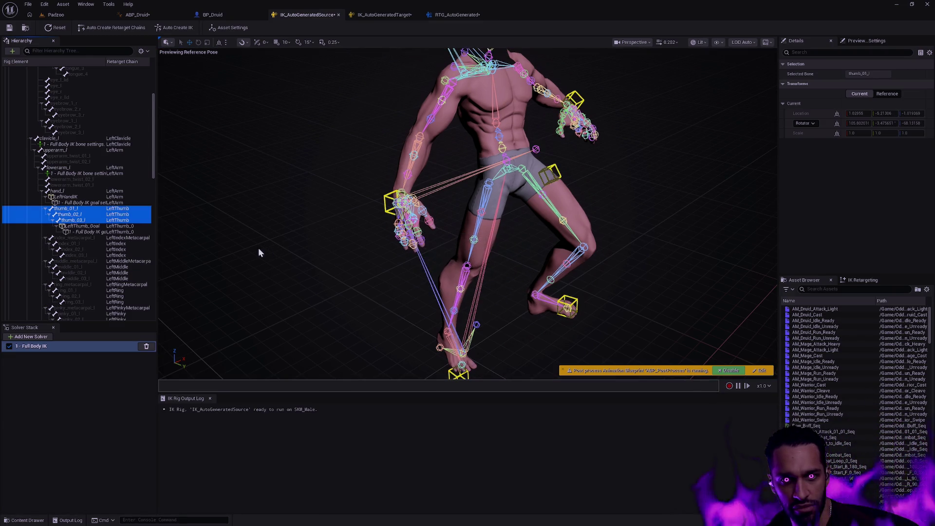
click(84, 226)
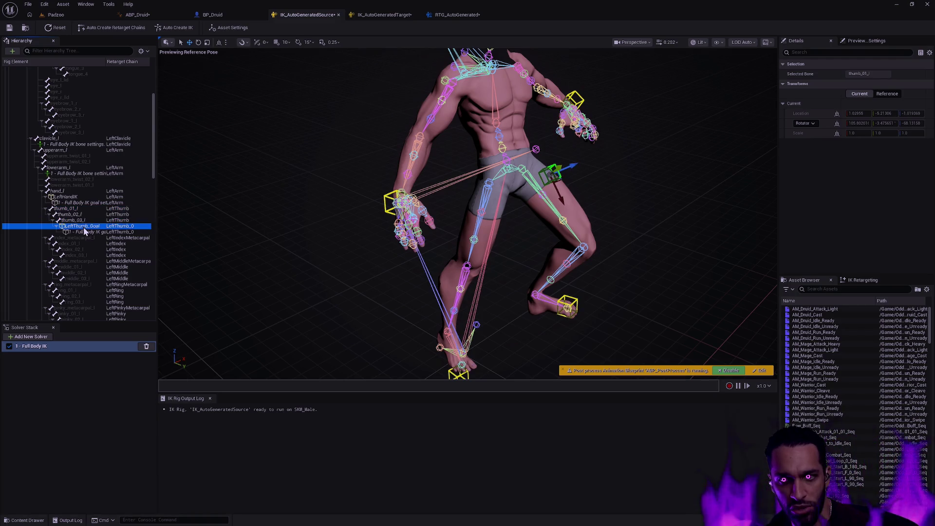
key(Up)
key(Up)
key(Up)
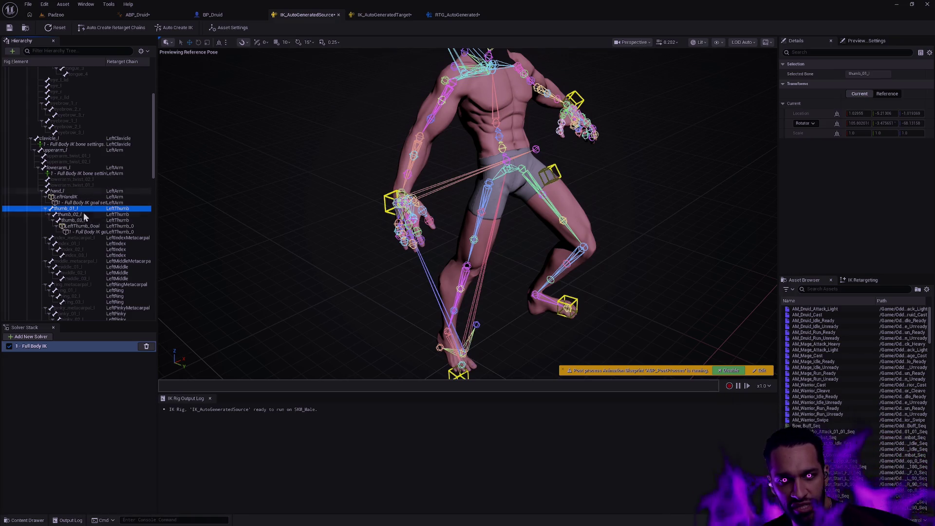
click(385, 16)
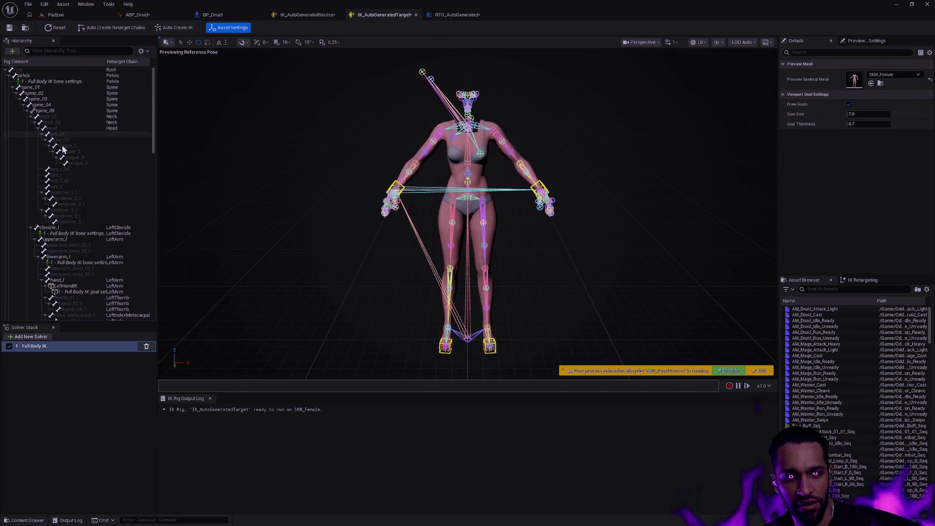
On IK_AutoGeneratedTarget, add a LeftThumb chain and LeftThumb_Goal on the female thumb bones.
scroll(86, 168, down, 4)
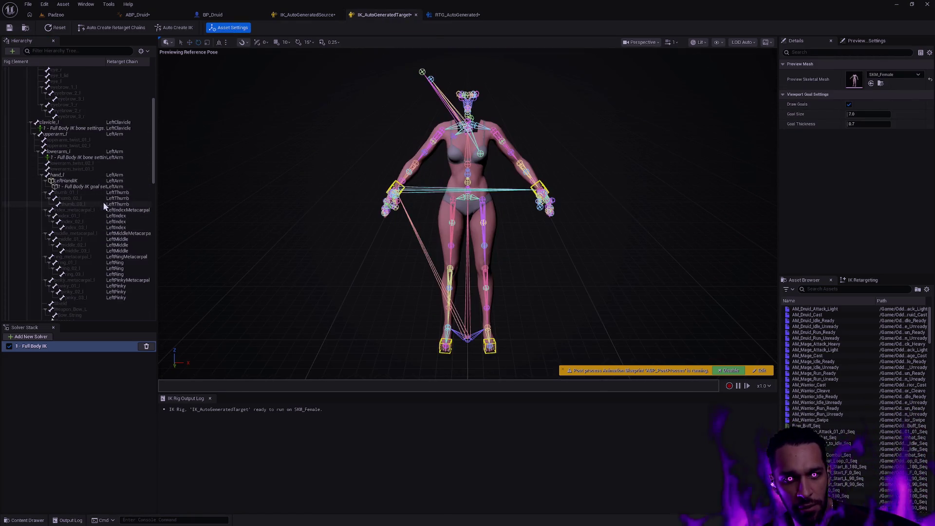
click(311, 15)
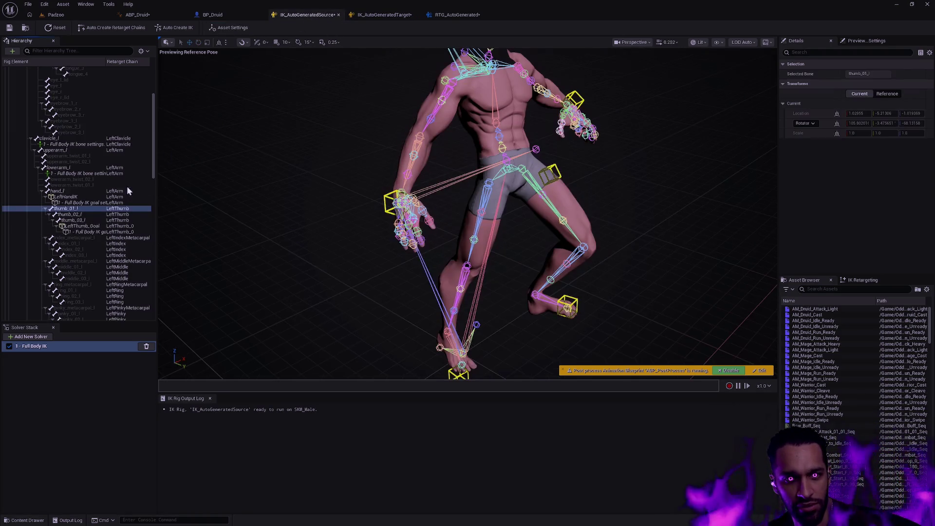
click(384, 15)
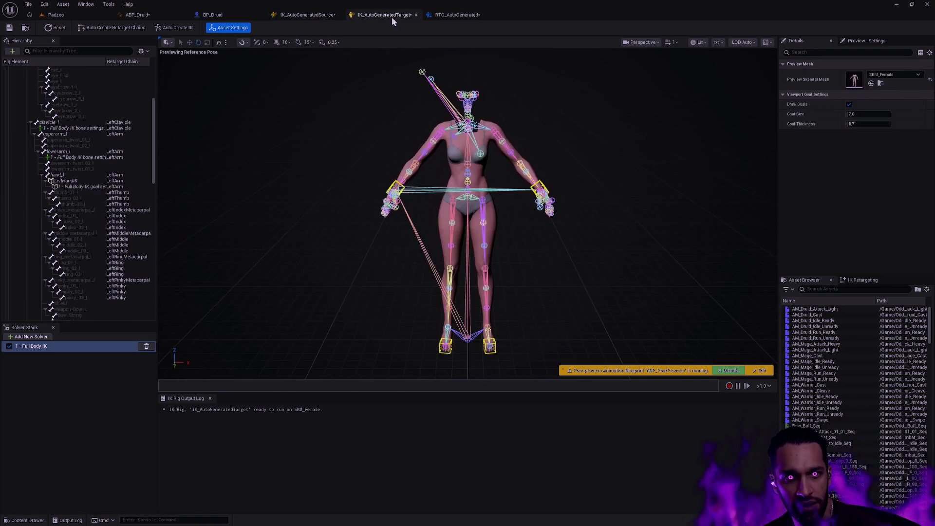
click(80, 195)
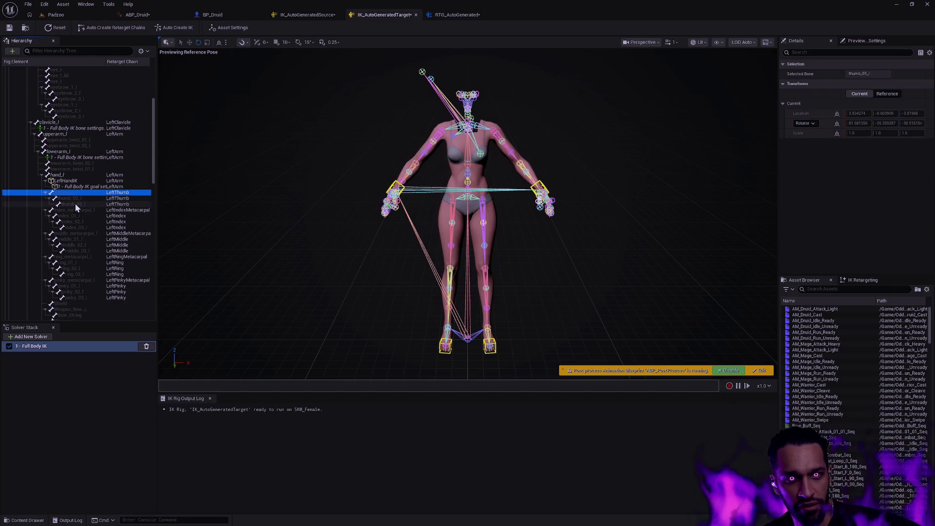
shift+click(76, 204)
right_click(76, 204)
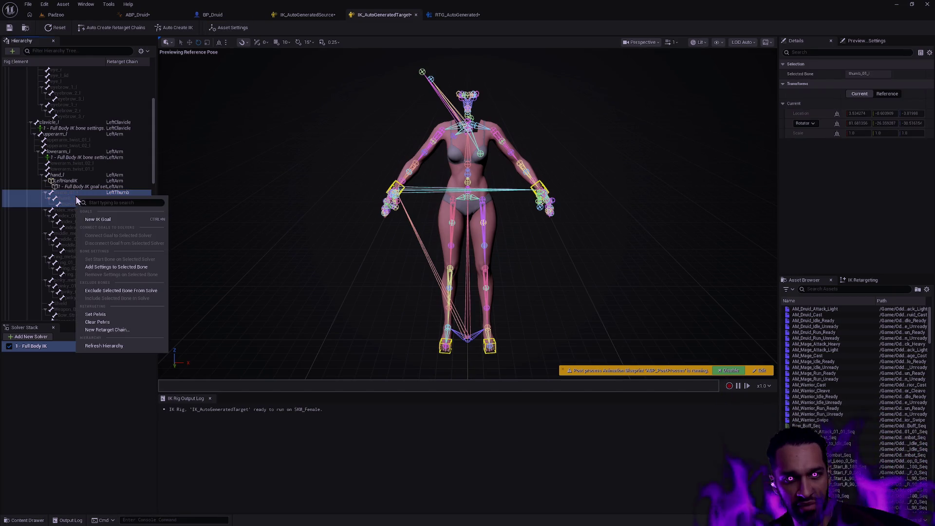
click(117, 331)
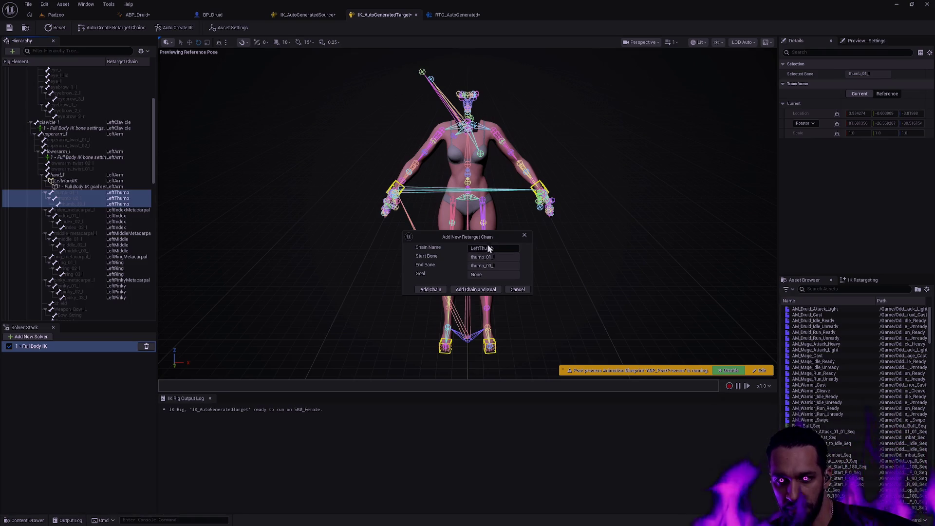
click(475, 291)
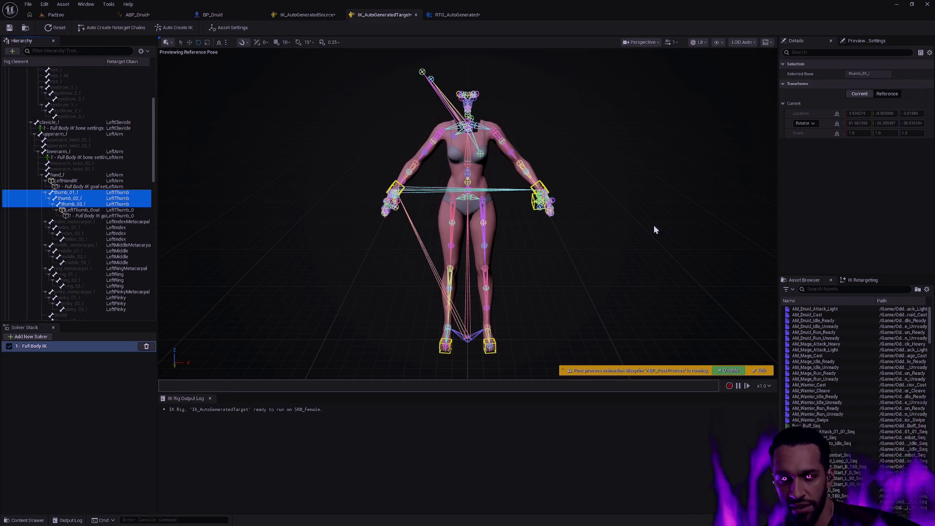
click(354, 168)
mouse_move(364, 169)
mouse_down()
mouse_move(404, 195)
mouse_move(366, 173)
mouse_up()
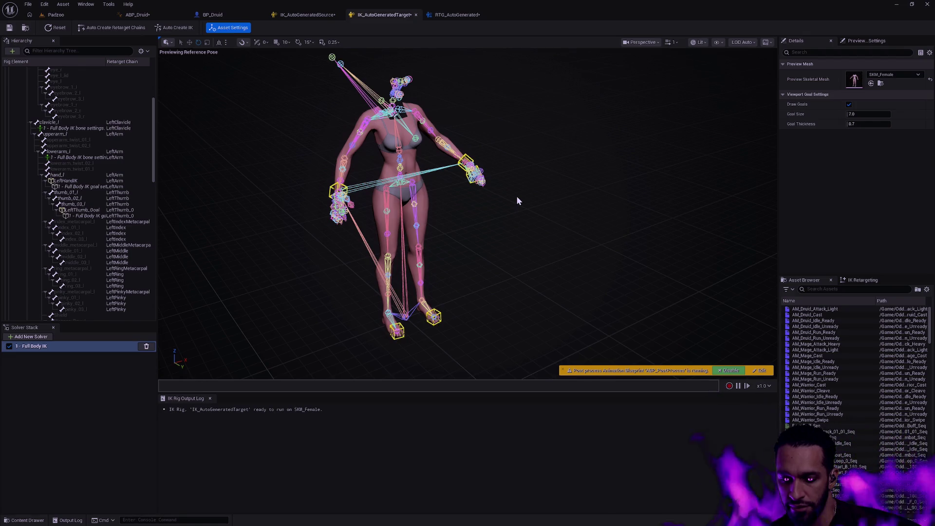
drag(524, 229, 570, 230)
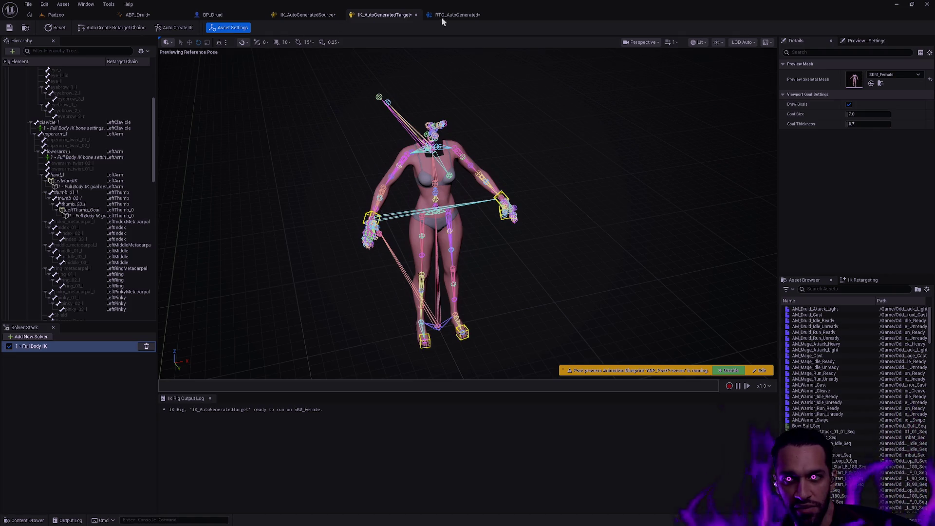
Return to the IK_AutoGeneratedSource rig and select its LeftFootIK goal near the legs.
click(456, 15)
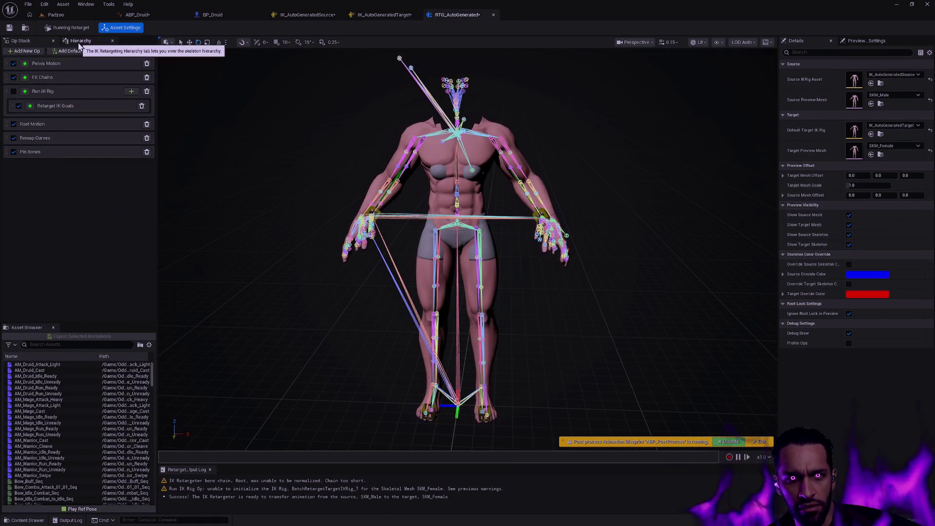
click(384, 15)
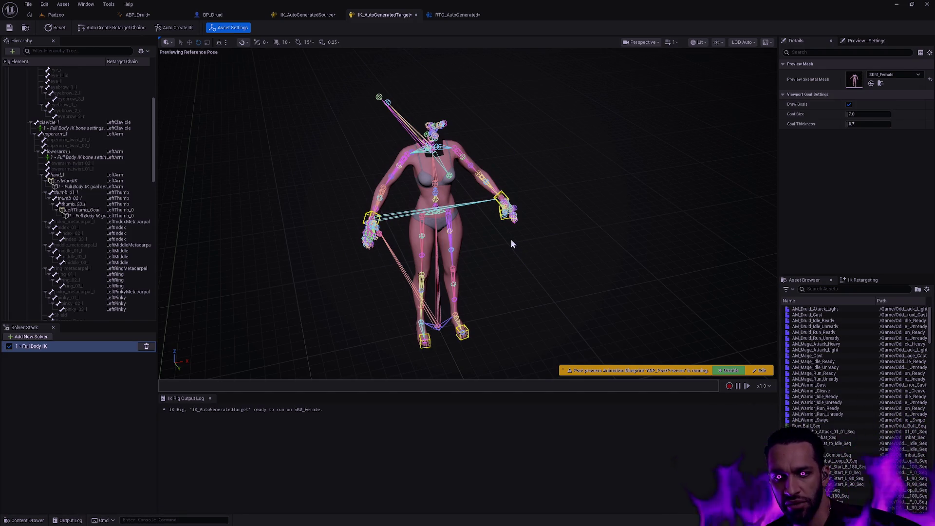
click(311, 16)
mouse_move(633, 219)
mouse_down()
mouse_move(618, 146)
mouse_move(599, 229)
mouse_move(575, 228)
mouse_move(609, 253)
mouse_move(656, 257)
mouse_move(546, 239)
mouse_move(578, 257)
mouse_move(603, 232)
mouse_move(641, 232)
mouse_move(628, 223)
mouse_move(680, 226)
mouse_move(554, 211)
mouse_move(574, 210)
mouse_up()
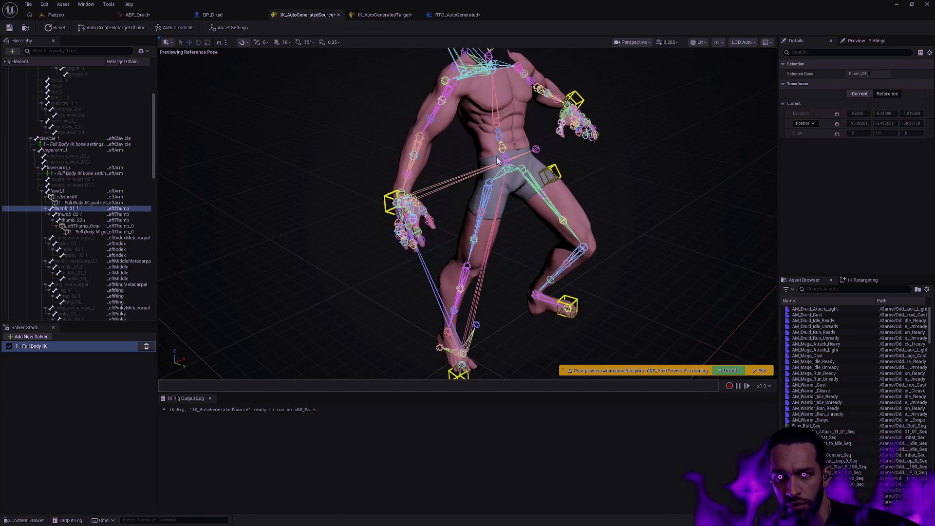
click(584, 251)
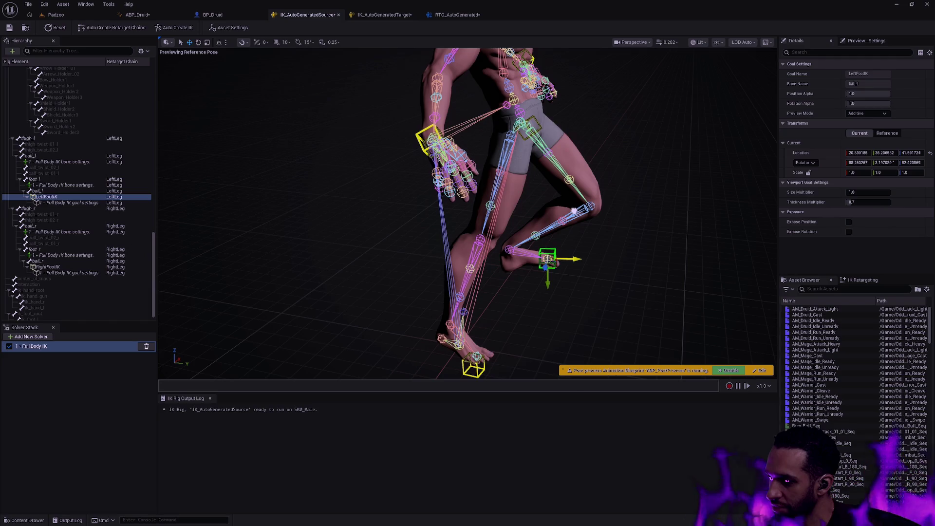
Drag the LeftFootIK goal outward along X to bend the male's left leg.
drag(573, 210, 591, 210)
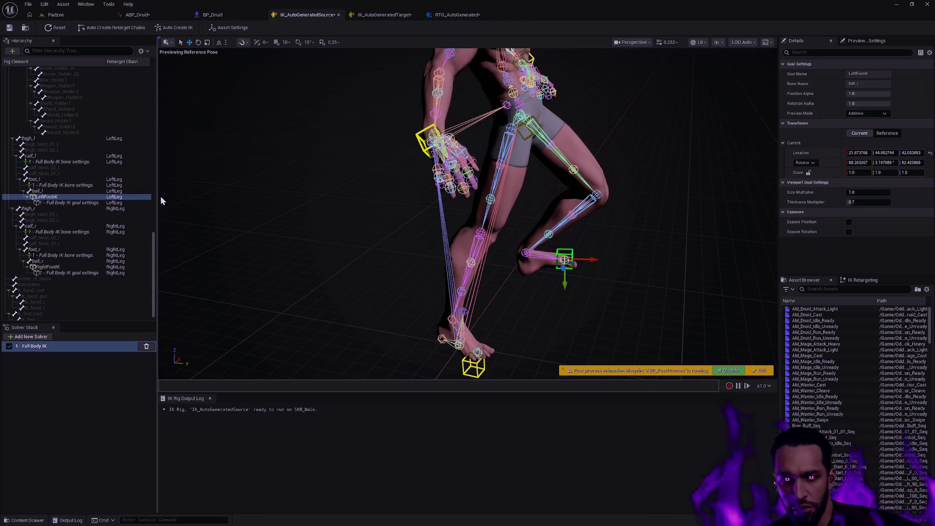
scroll(93, 209, up, 15)
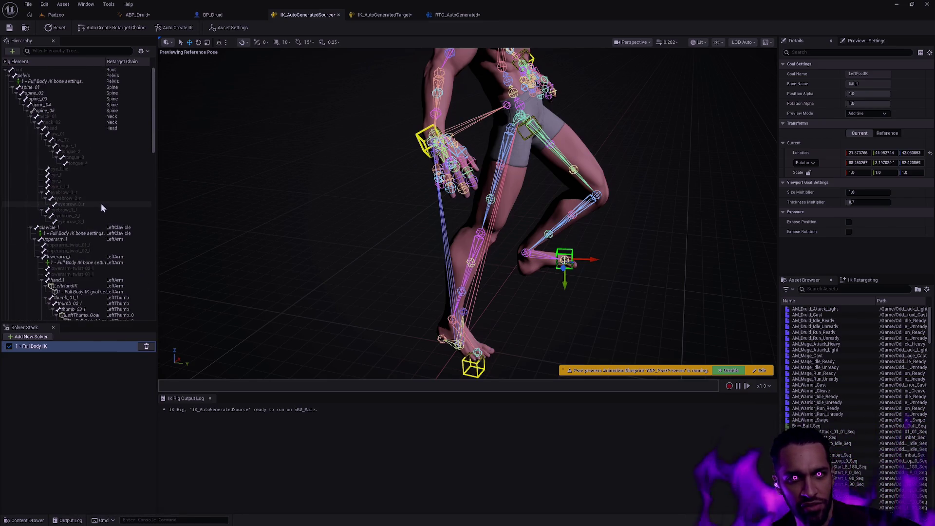
Inspect the pelvis bone's Full Body IK settings, then switch to the RTG_AutoGenerated retargeter.
click(39, 75)
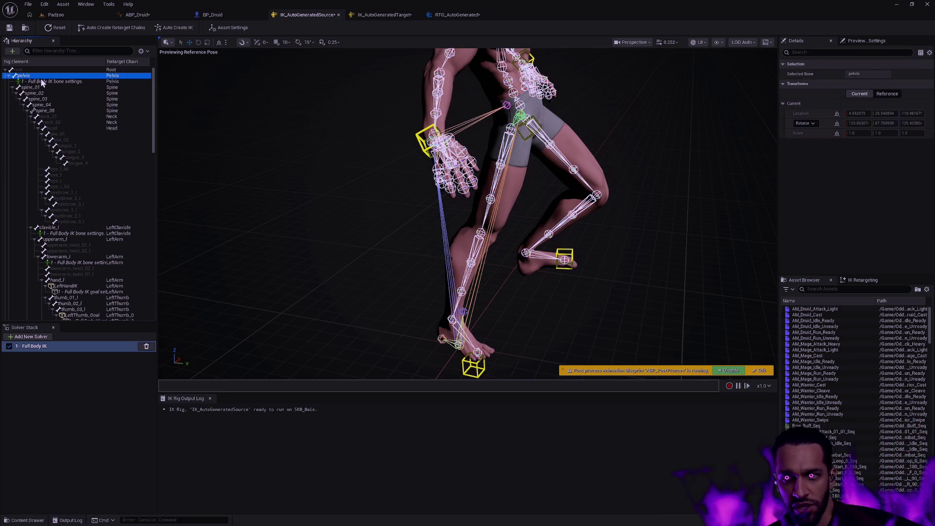
click(48, 82)
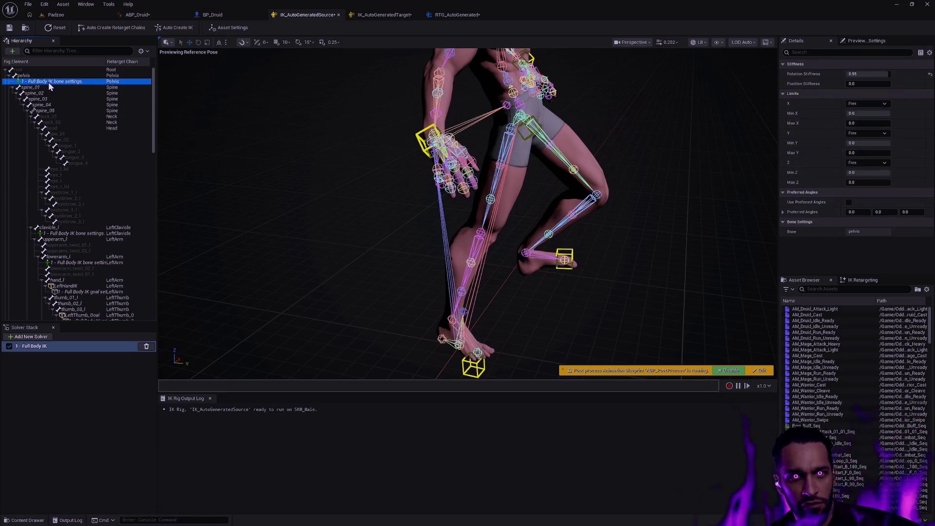
click(52, 76)
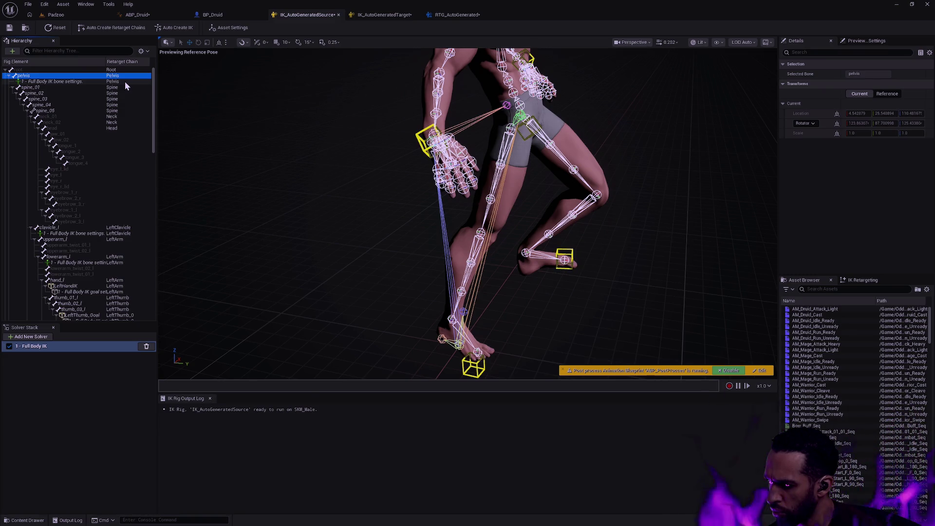
click(458, 14)
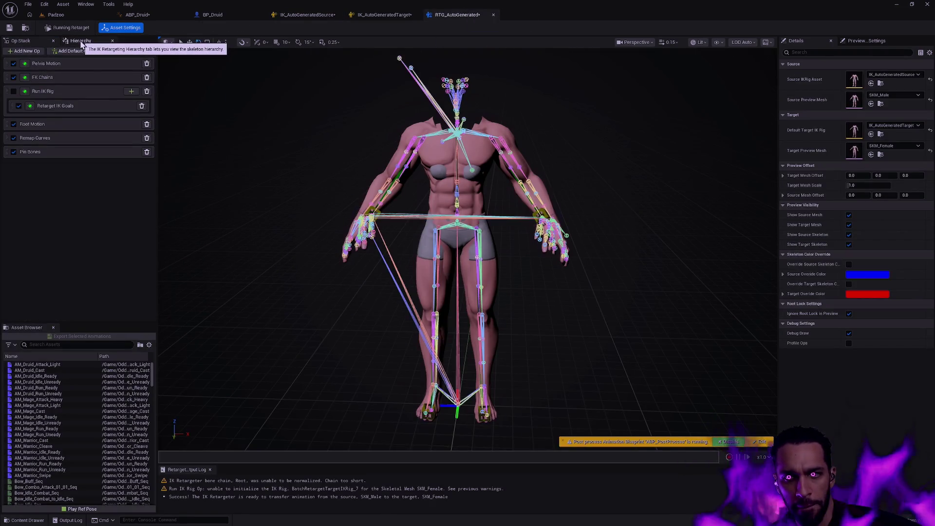
scroll(334, 177, up, 5)
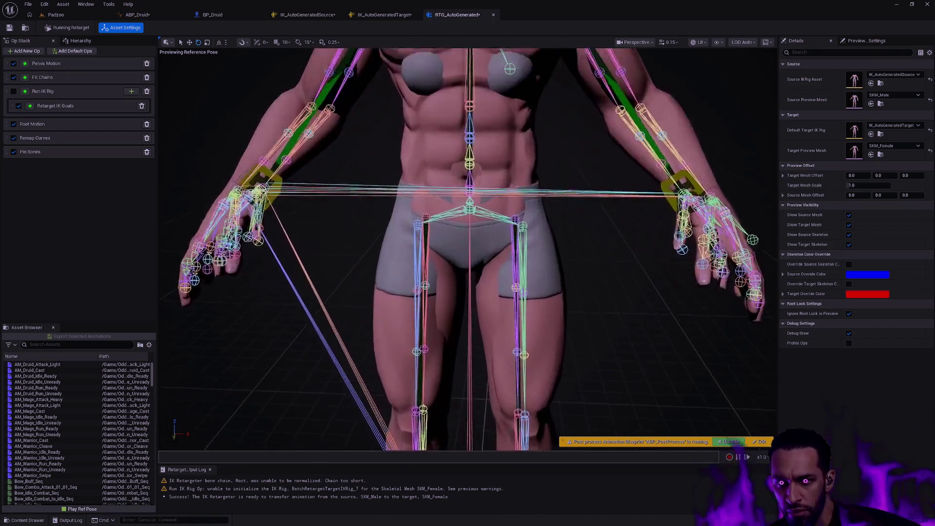
scroll(468, 248, up, 5)
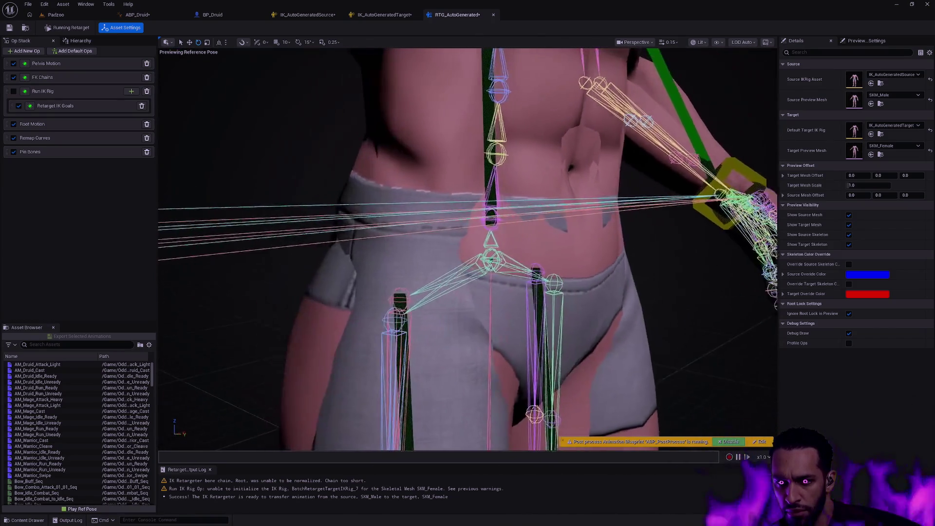
scroll(467, 248, up, 3)
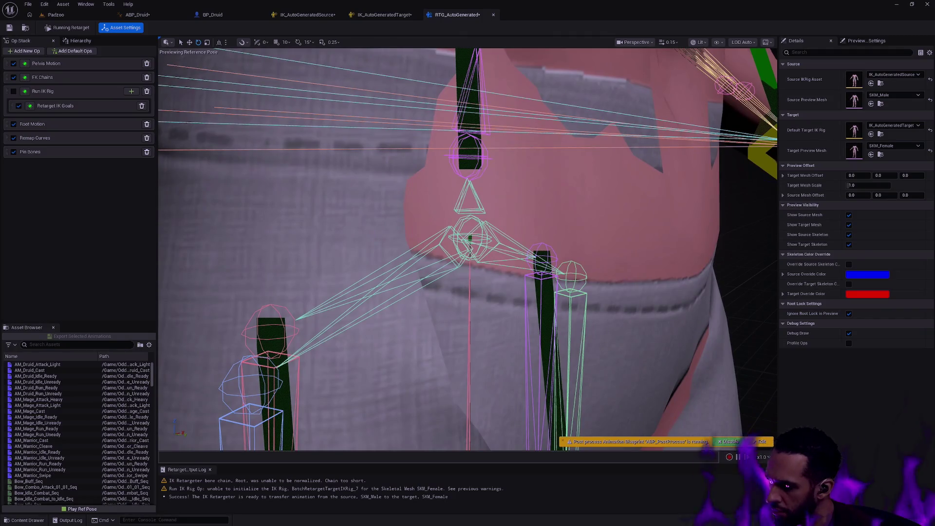
scroll(479, 267, down, 10)
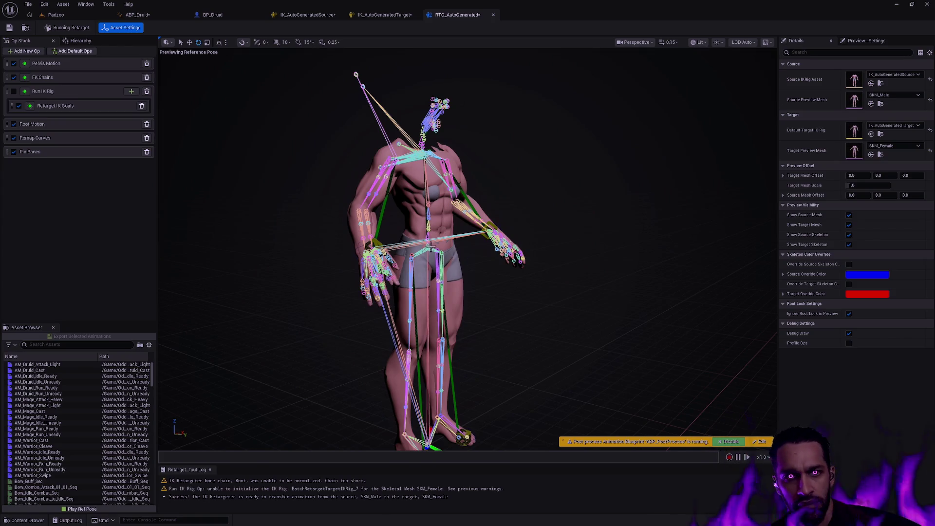
click(430, 248)
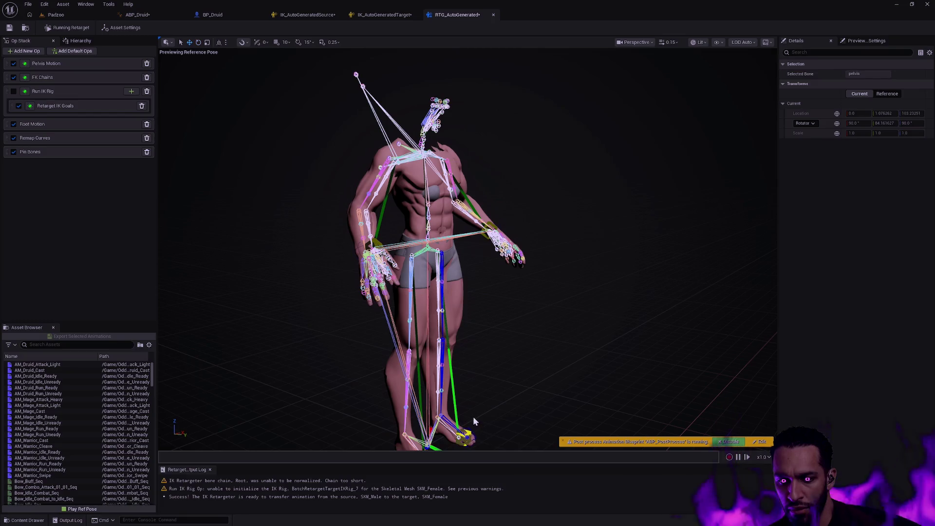
mouse_move(577, 346)
mouse_down()
mouse_move(536, 336)
mouse_move(577, 346)
mouse_move(530, 353)
mouse_move(514, 279)
mouse_up()
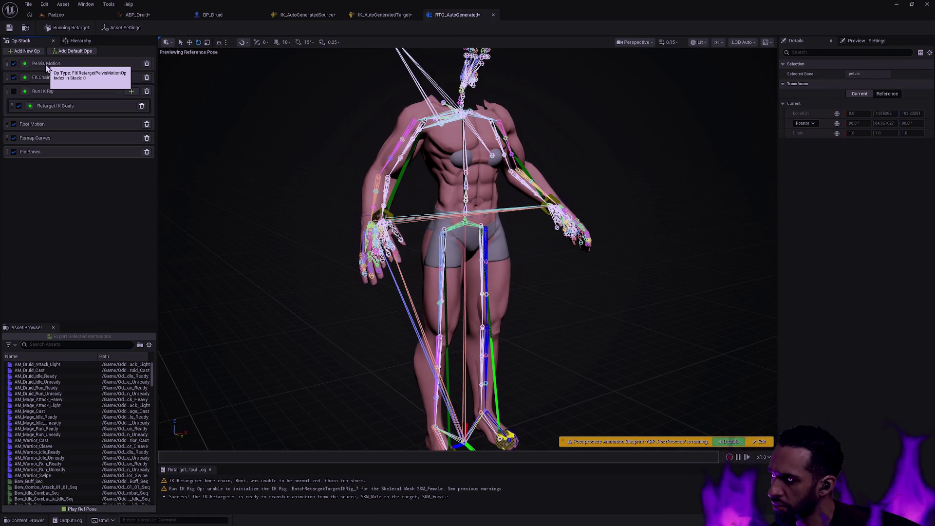
Confirm Pelvis Motion is enabled with pelvis kept as its Source Pelvis Bone.
double_click(27, 65)
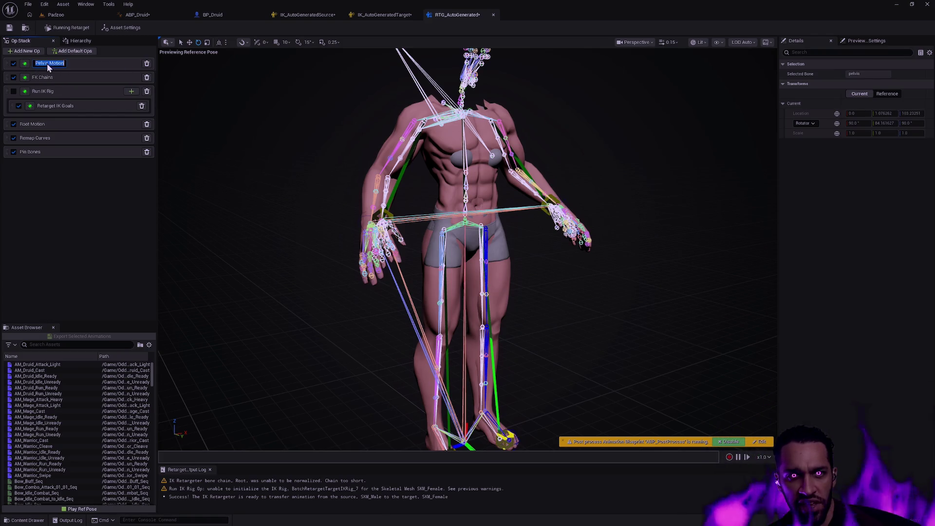
click(14, 64)
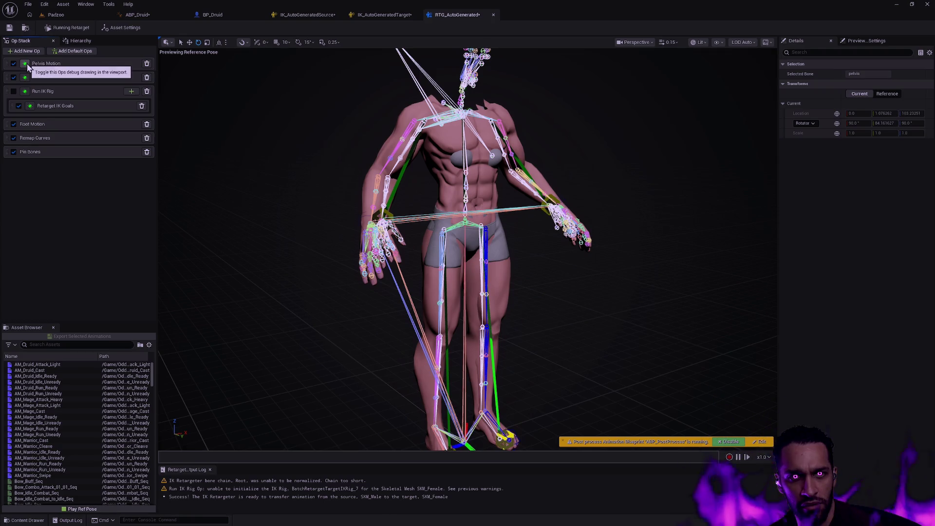
click(28, 67)
click(27, 67)
click(90, 65)
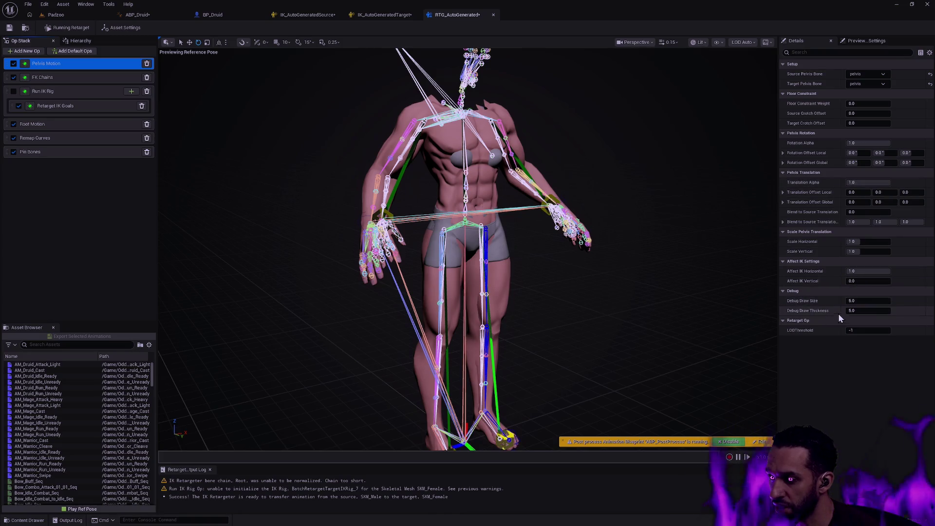
click(860, 75)
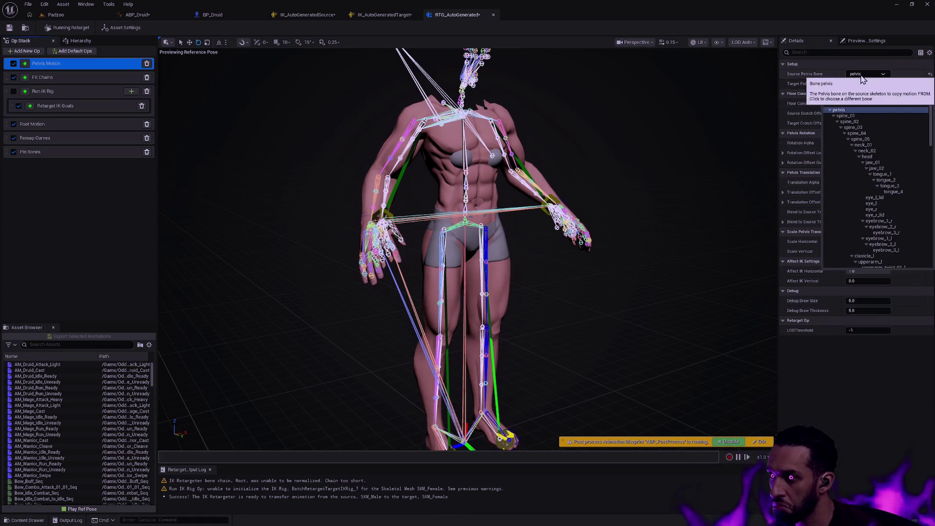
click(839, 110)
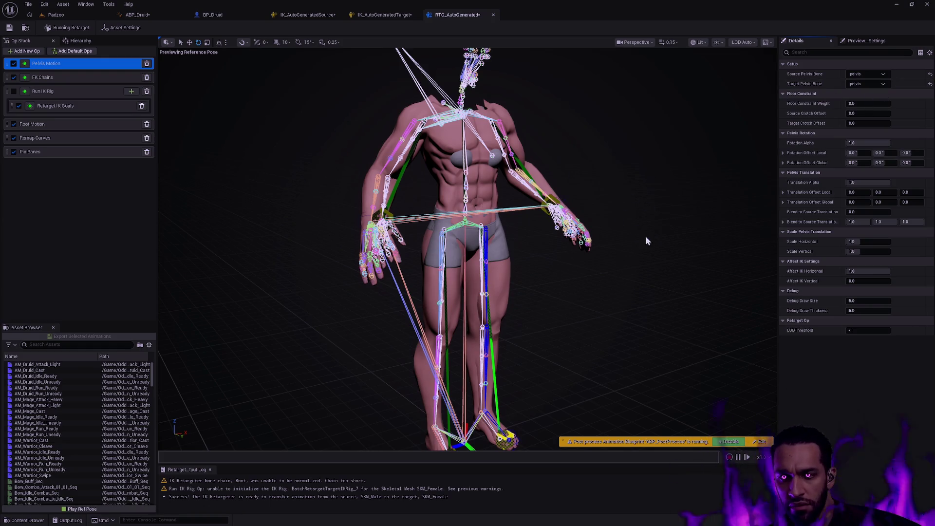
drag(612, 255, 560, 248)
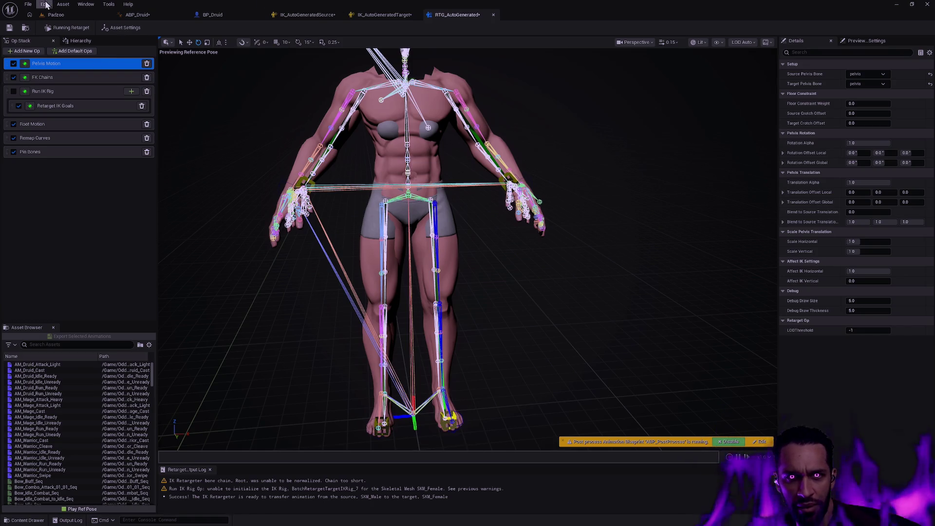
Switch to IK_AutoGeneratedTarget and orbit the view so the female rig faces forward.
click(305, 16)
click(376, 15)
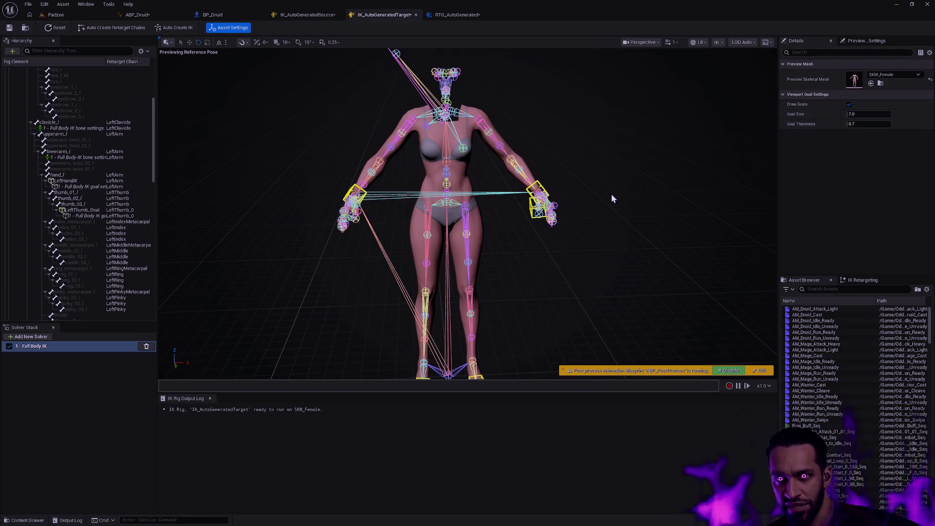
drag(618, 204, 511, 220)
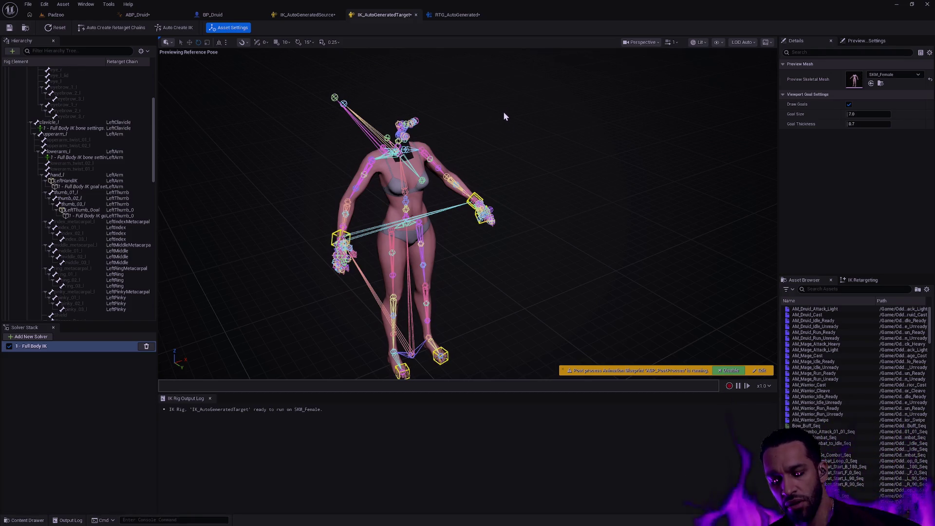
mouse_move(522, 149)
mouse_down()
mouse_move(482, 149)
mouse_move(524, 148)
mouse_up()
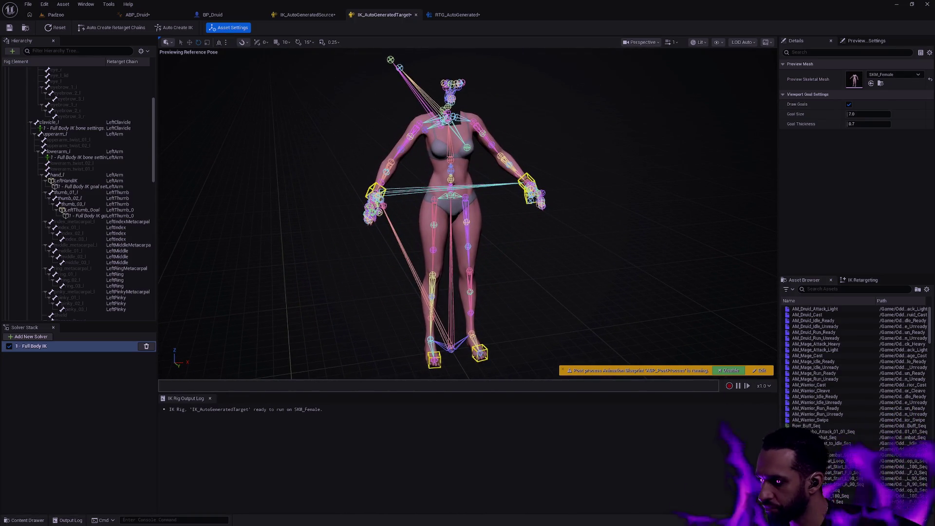